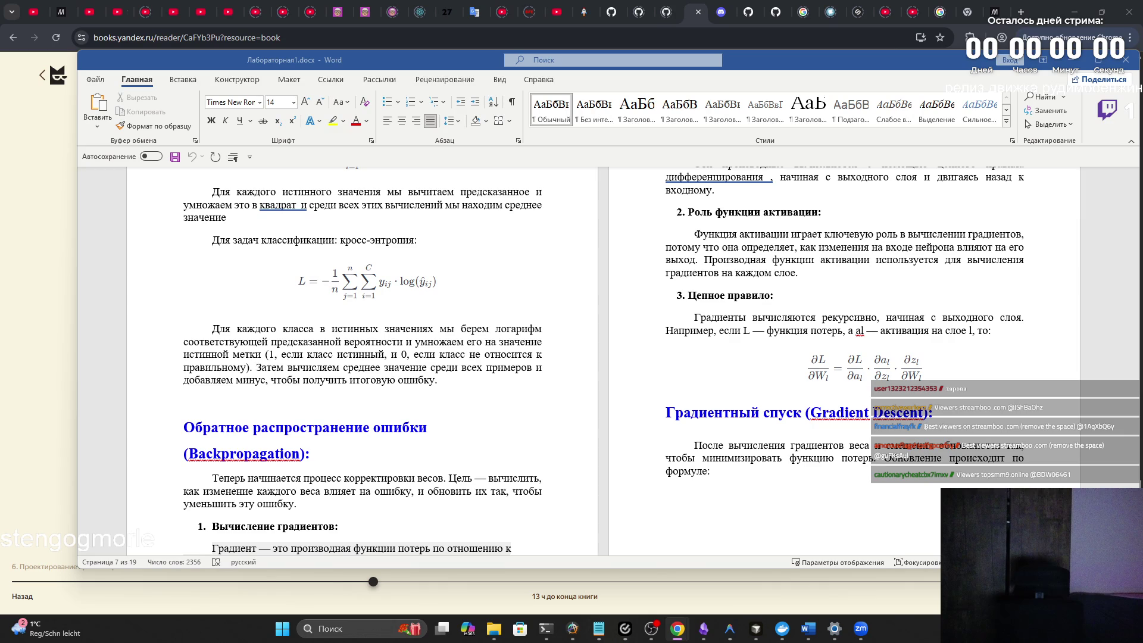
Step: Connect the CMF Buds Pro 2 earbuds in Bluetooth settings, then return to Лабораторная1.docx
key("super+i")
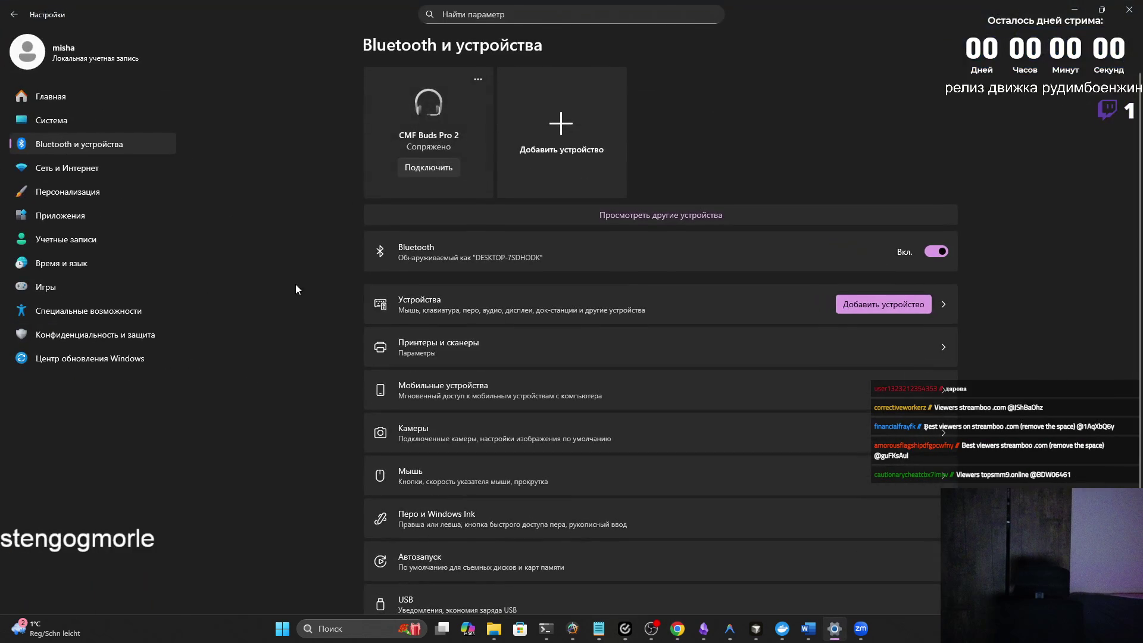
left_click(430, 168)
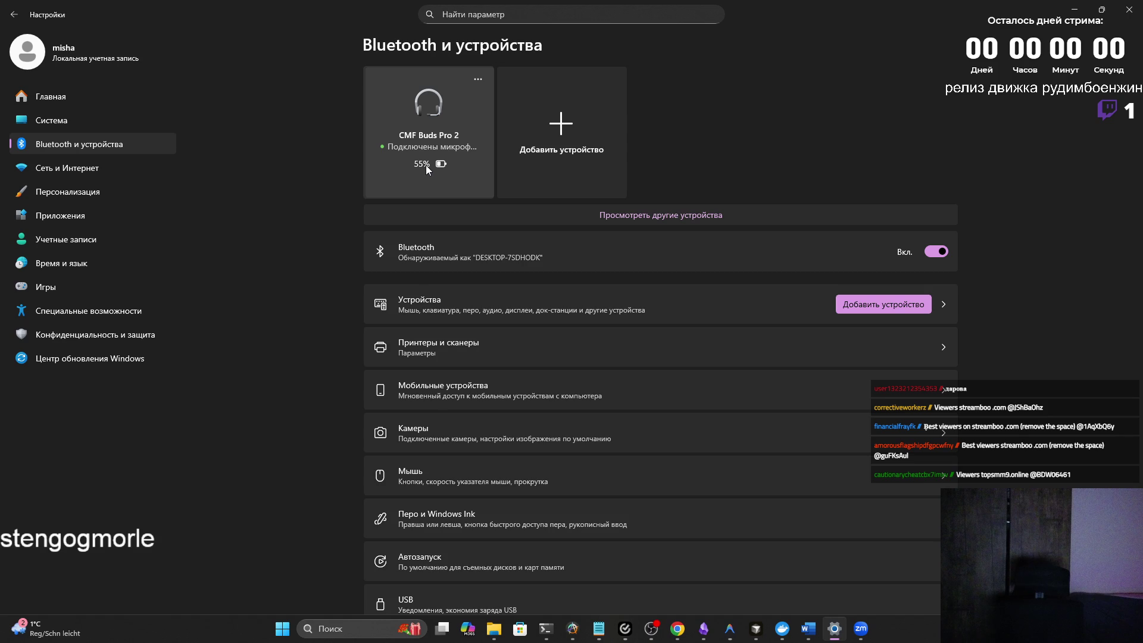
key("alt+Tab")
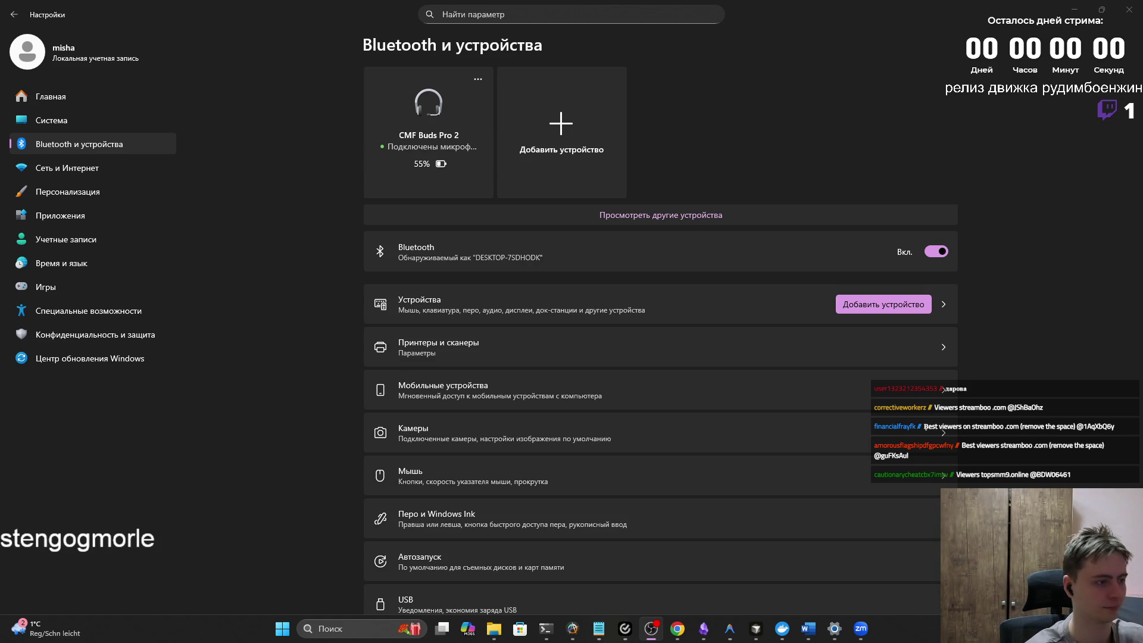
key("alt+Tab")
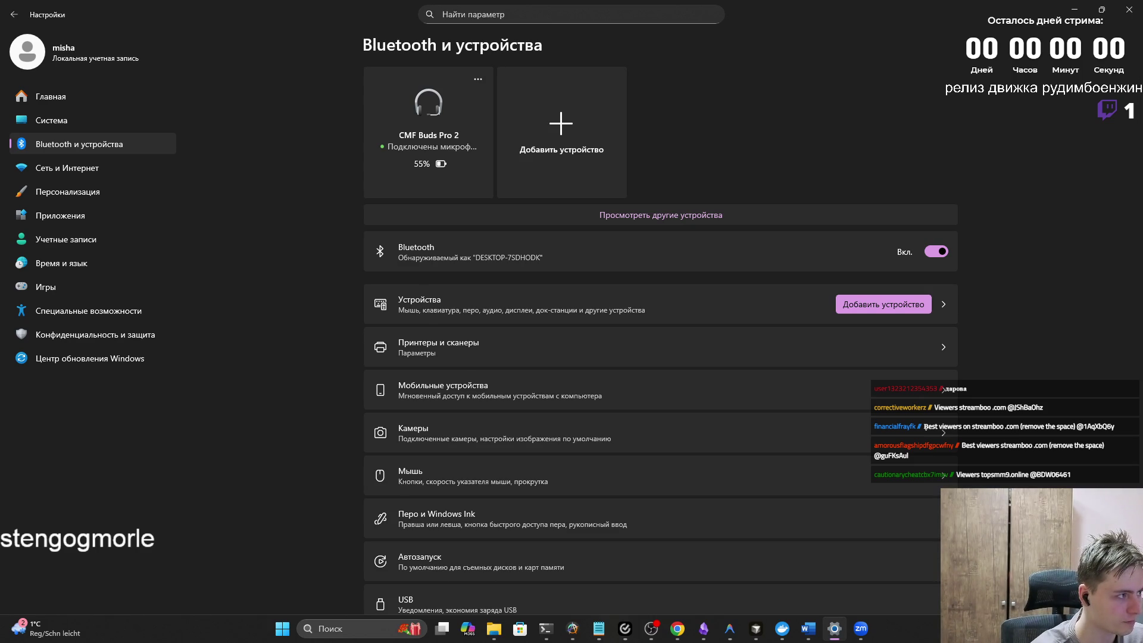
key("alt+Tab")
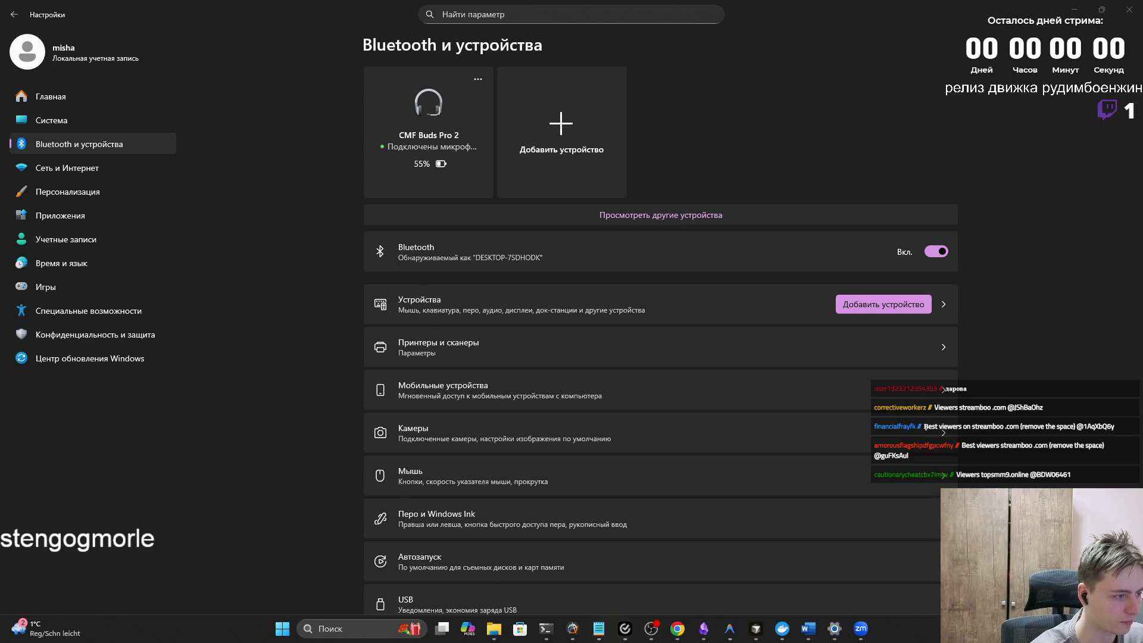
key("alt+Tab")
scroll(700, 320, "down", 3)
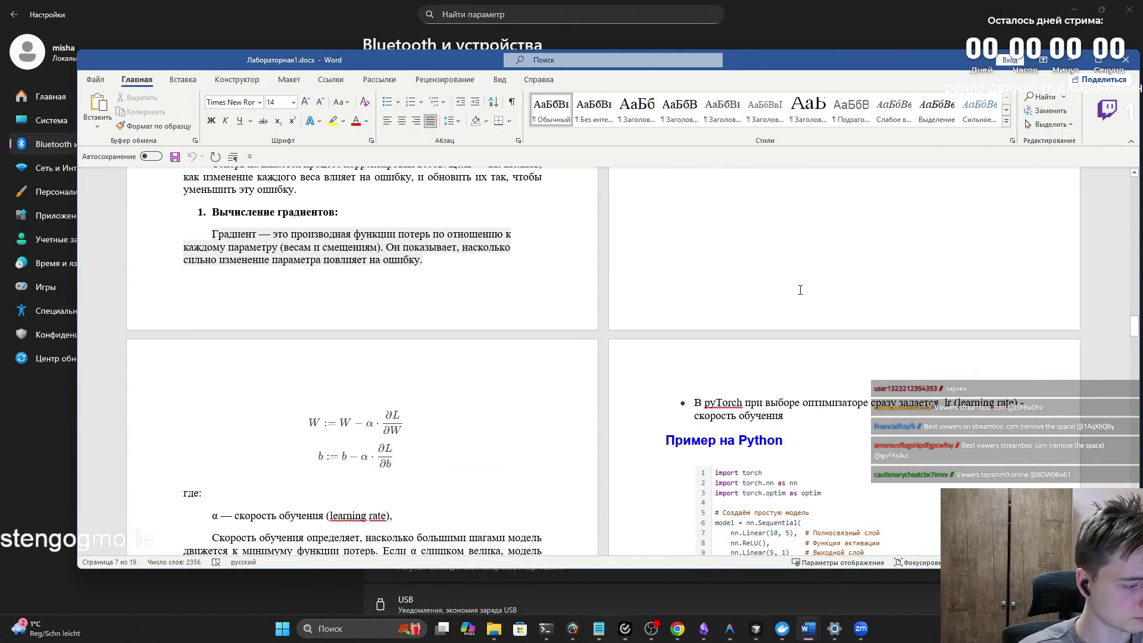
Step: Search the document for 'сурро' and jump to the 'Статьи по суррогатному моделированию' line
key("ctrl+f")
type("сурро")
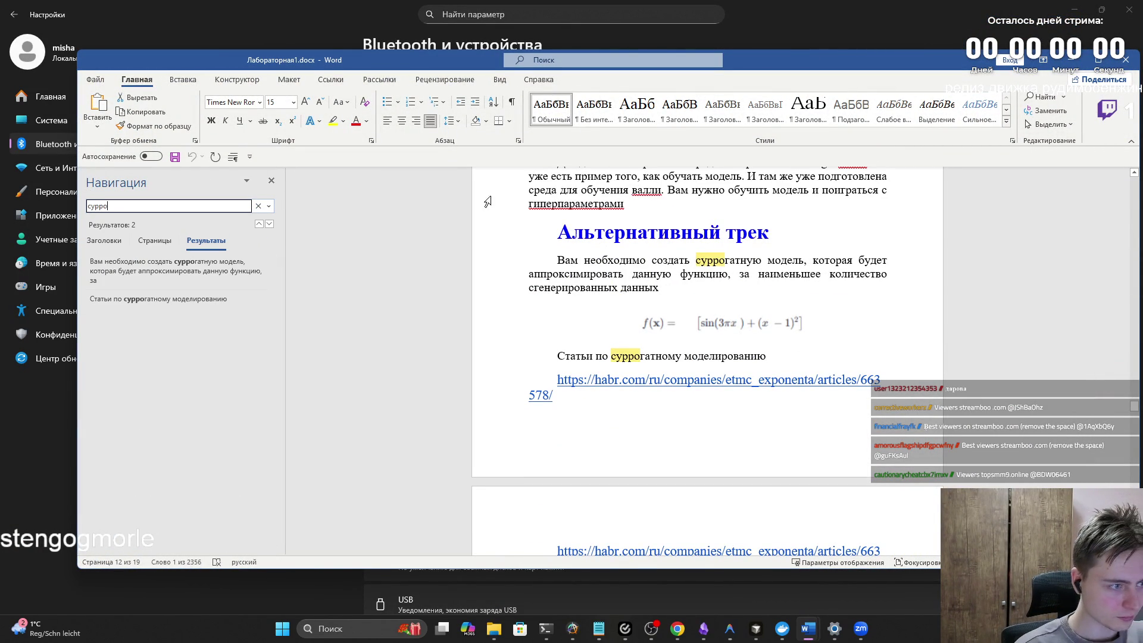
left_click(228, 307)
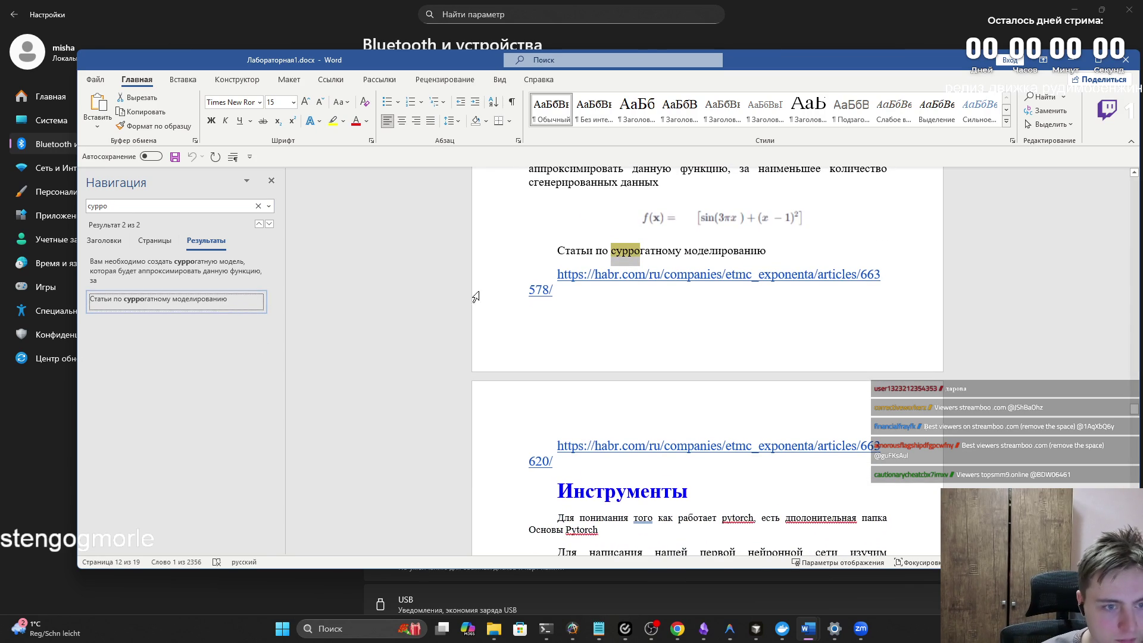
scroll(734, 298, "up", 3)
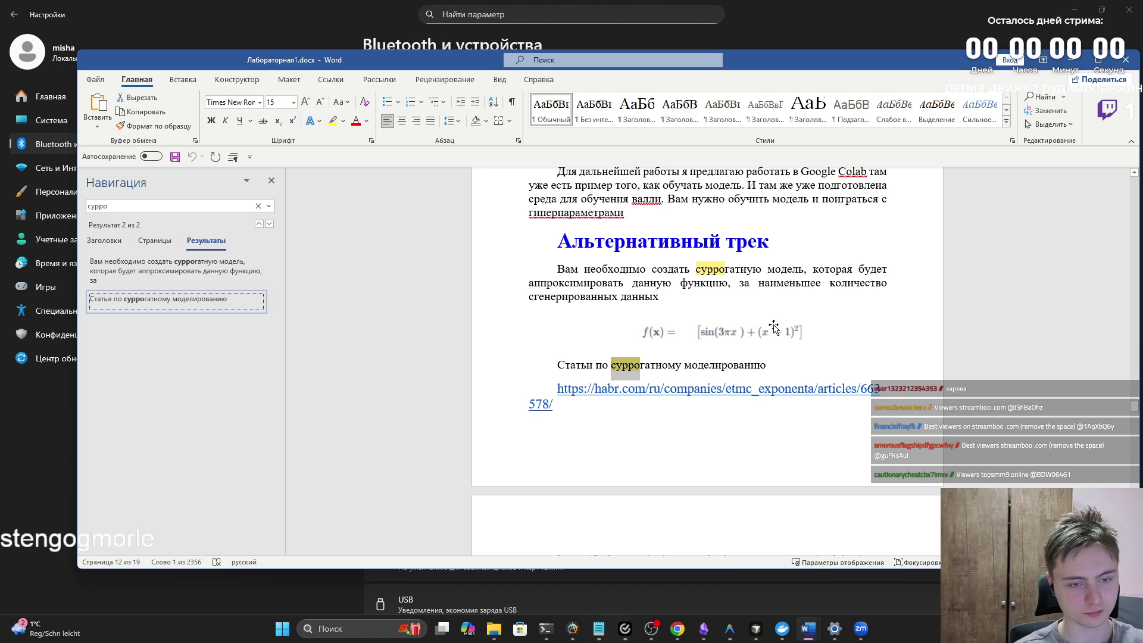
Step: Read the Альтернативный трек task, selecting 'суррогатную модель' and the articles line
scroll(762, 337, "down", 4)
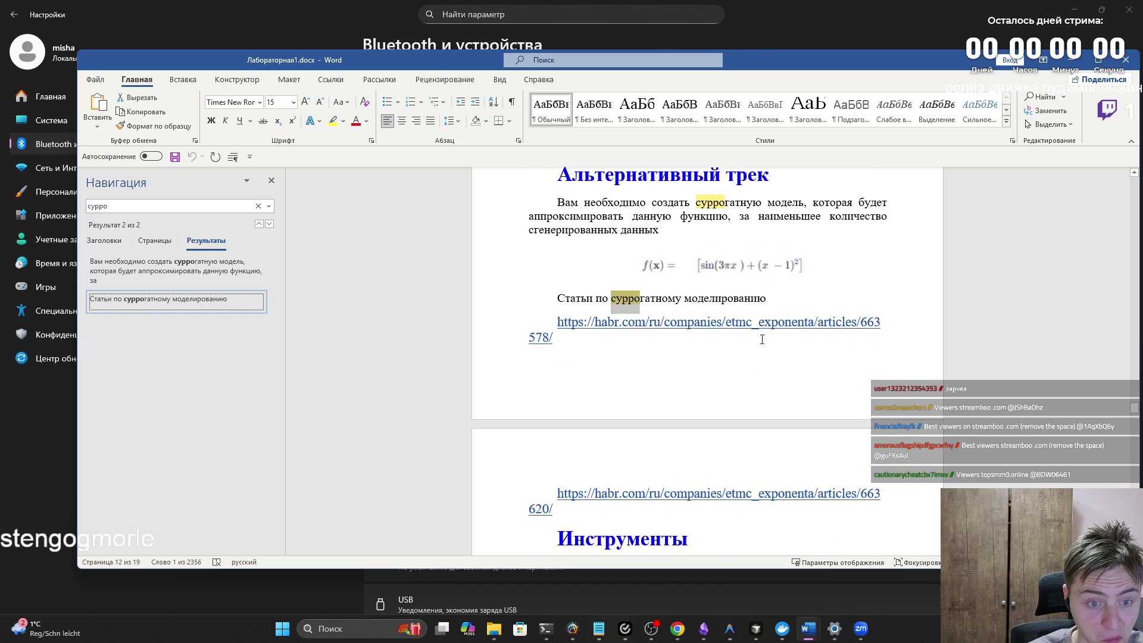
scroll(734, 338, "up", 13)
scroll(715, 418, "down", 4)
left_click(595, 425)
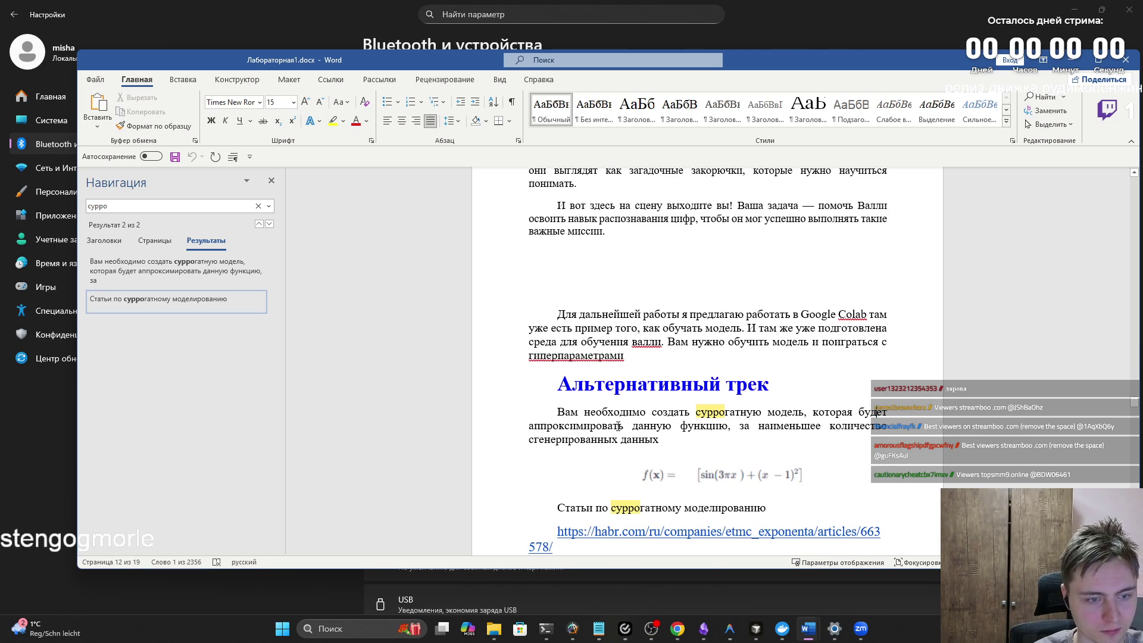
left_click(674, 426)
scroll(768, 419, "down", 1)
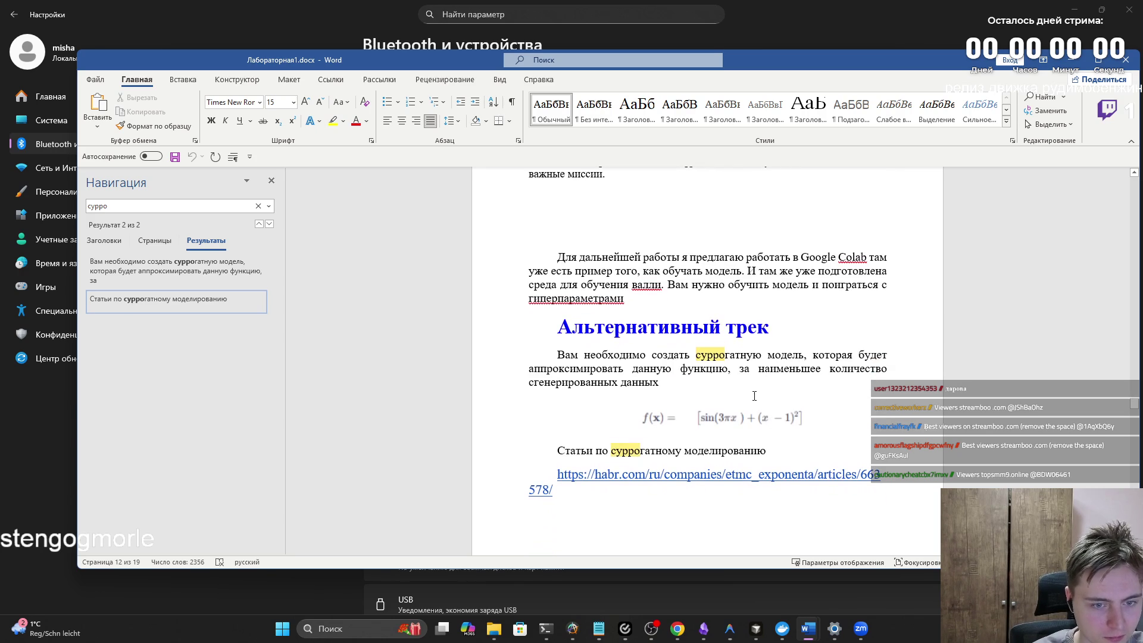
left_click_drag(695, 354, 810, 354)
scroll(812, 353, "down", 1)
triple_click(759, 393)
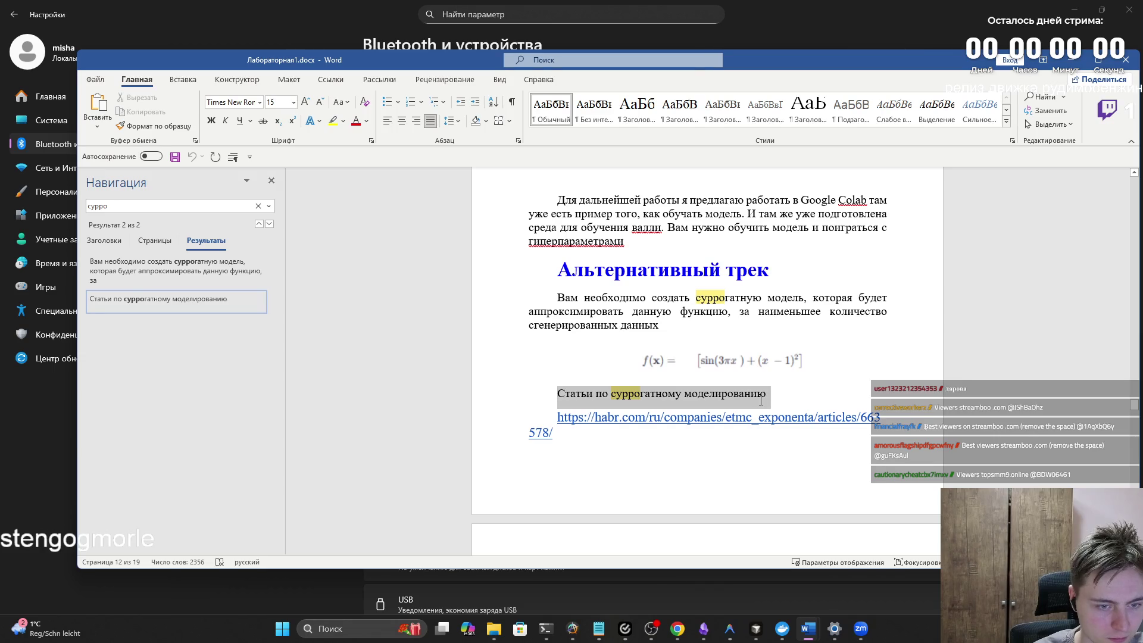
left_click(758, 392)
Step: Move down to the Инструменты section introducing PyTorch and its libraries
scroll(760, 404, "down", 2)
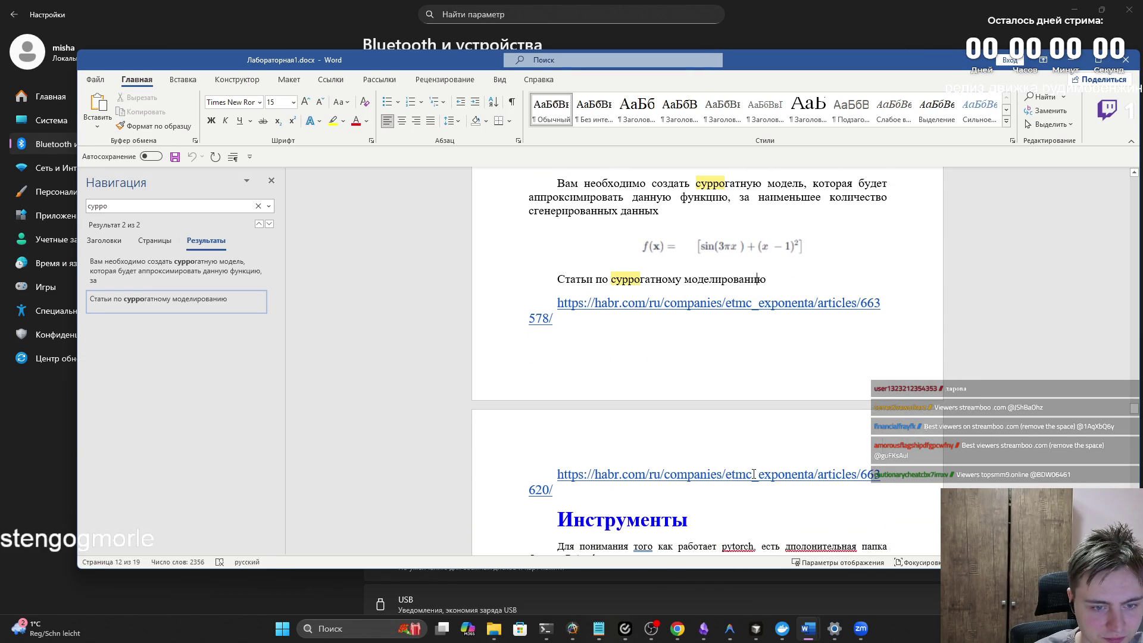
scroll(681, 304, "down", 3)
left_click_drag(558, 403, 750, 403)
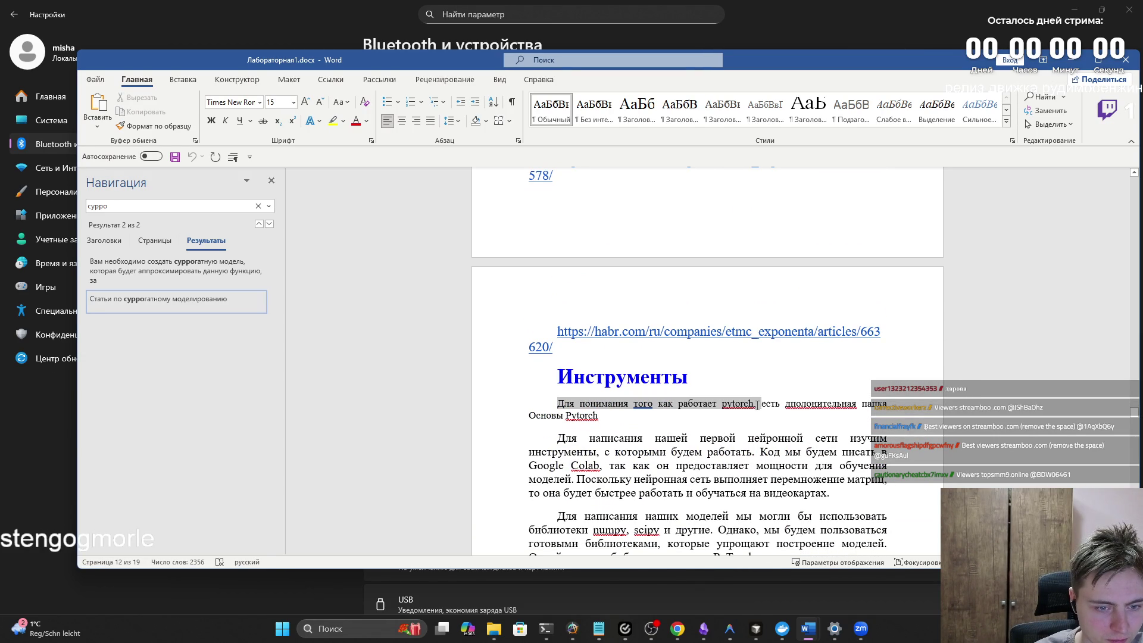
left_click(643, 404)
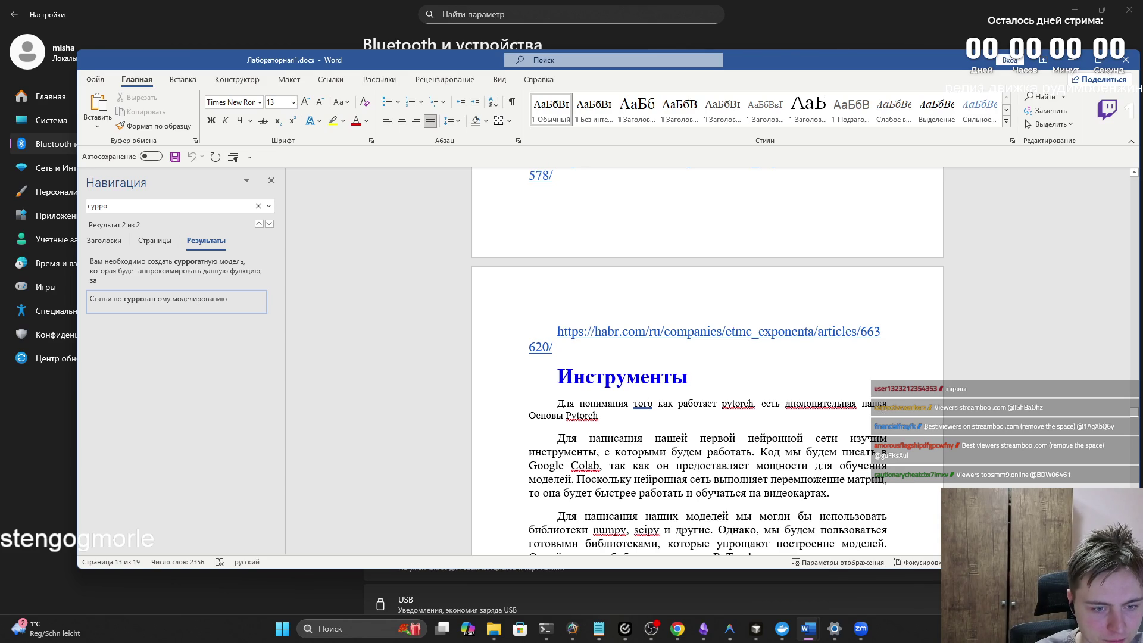
scroll(652, 416, "down", 9)
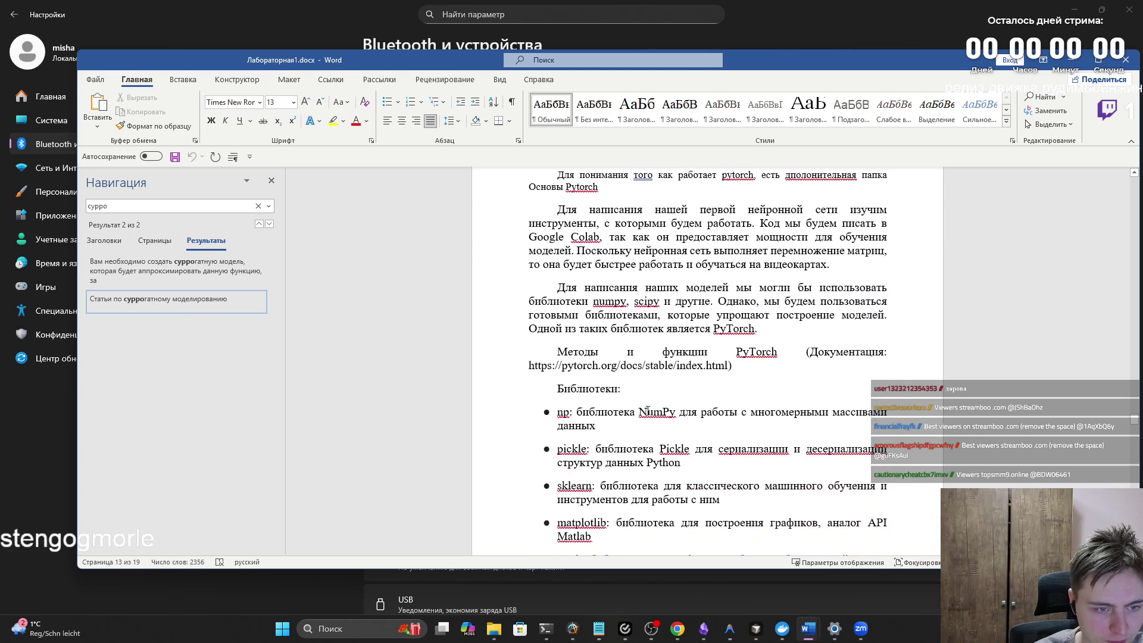
scroll(646, 411, "down", 13)
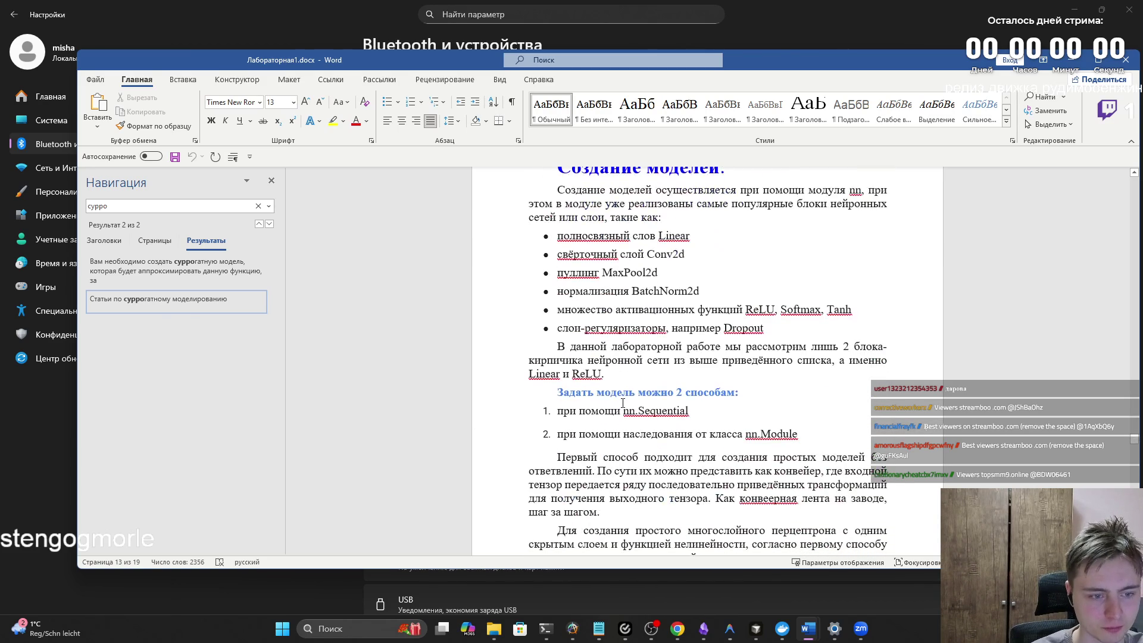
scroll(623, 403, "down", 10)
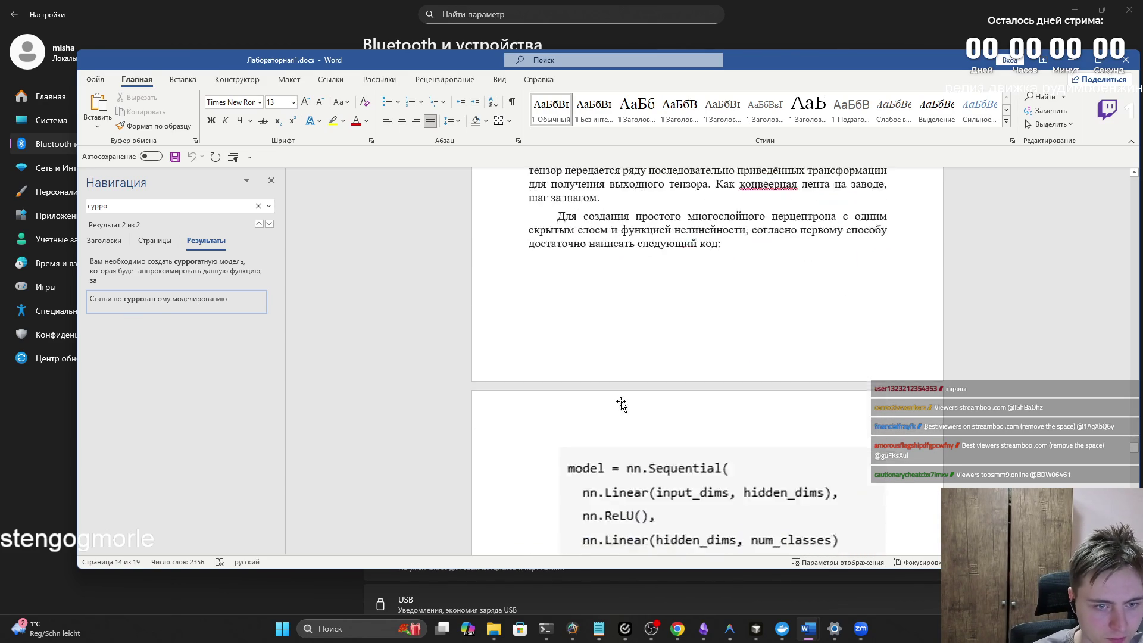
scroll(621, 403, "down", 3)
scroll(619, 402, "down", 14)
scroll(612, 397, "down", 13)
scroll(1048, 484, "down", 20)
scroll(1030, 479, "down", 20)
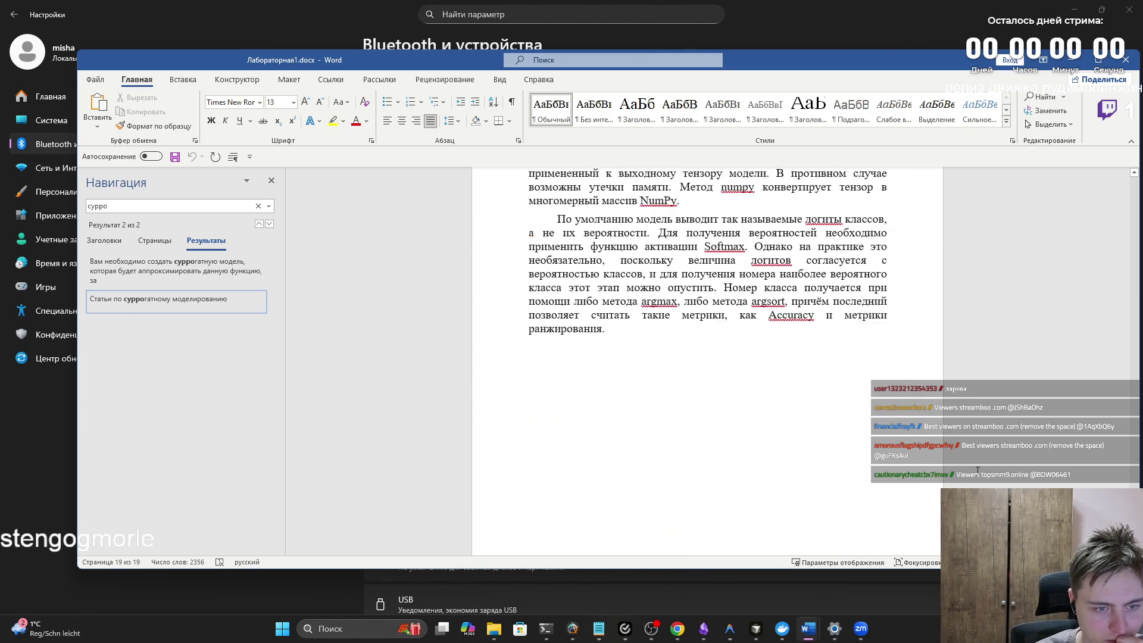
scroll(1068, 425, "up", 20)
scroll(1069, 425, "down", 15)
scroll(1063, 406, "up", 7)
scroll(1059, 399, "up", 10)
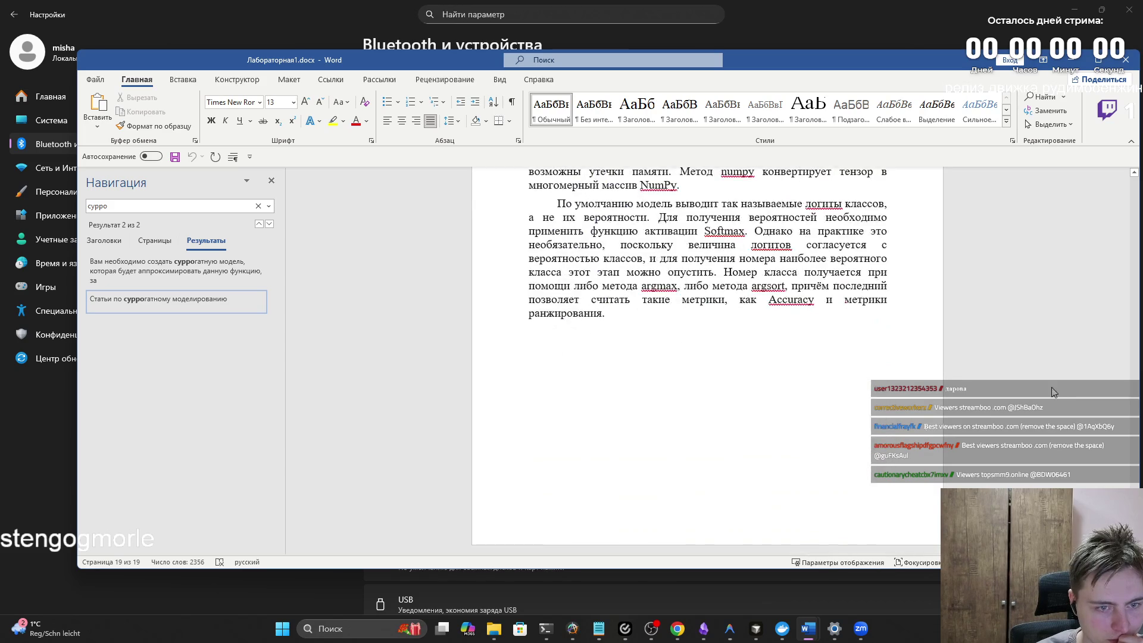
scroll(1024, 394, "up", 3)
scroll(997, 392, "up", 10)
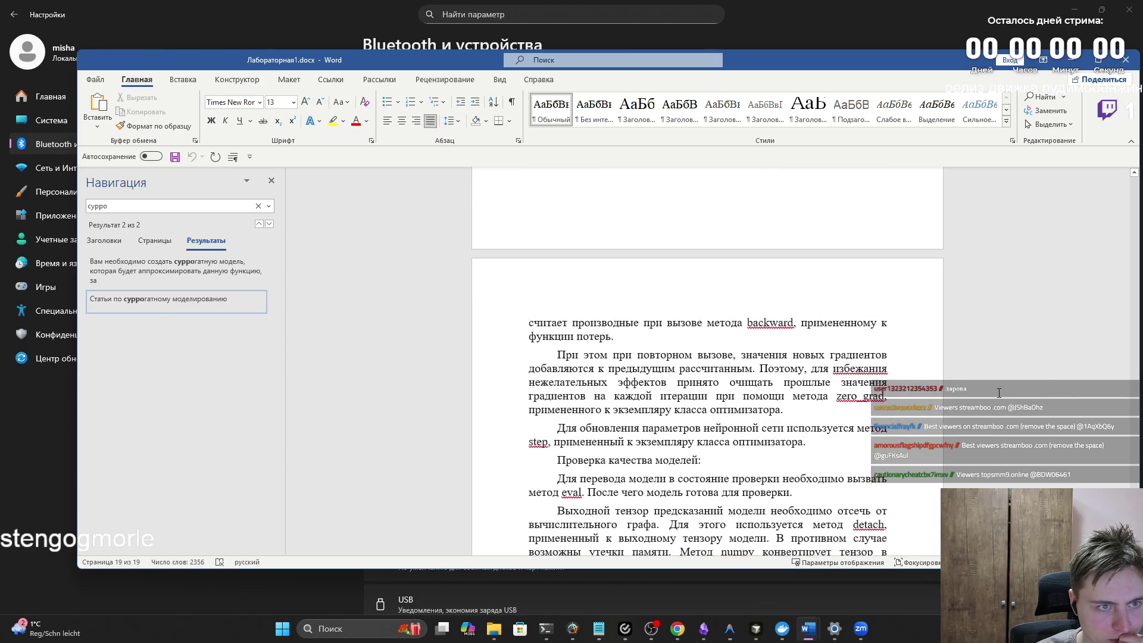
scroll(982, 389, "down", 8)
scroll(980, 388, "down", 8)
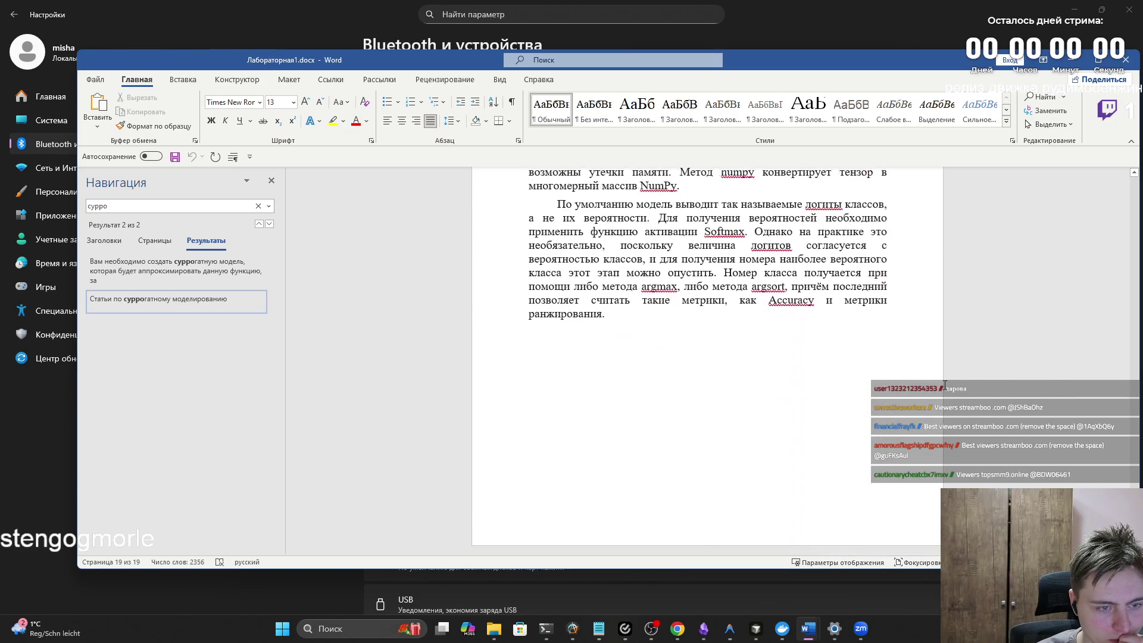
scroll(855, 373, "up", 8)
scroll(1119, 529, "up", 10)
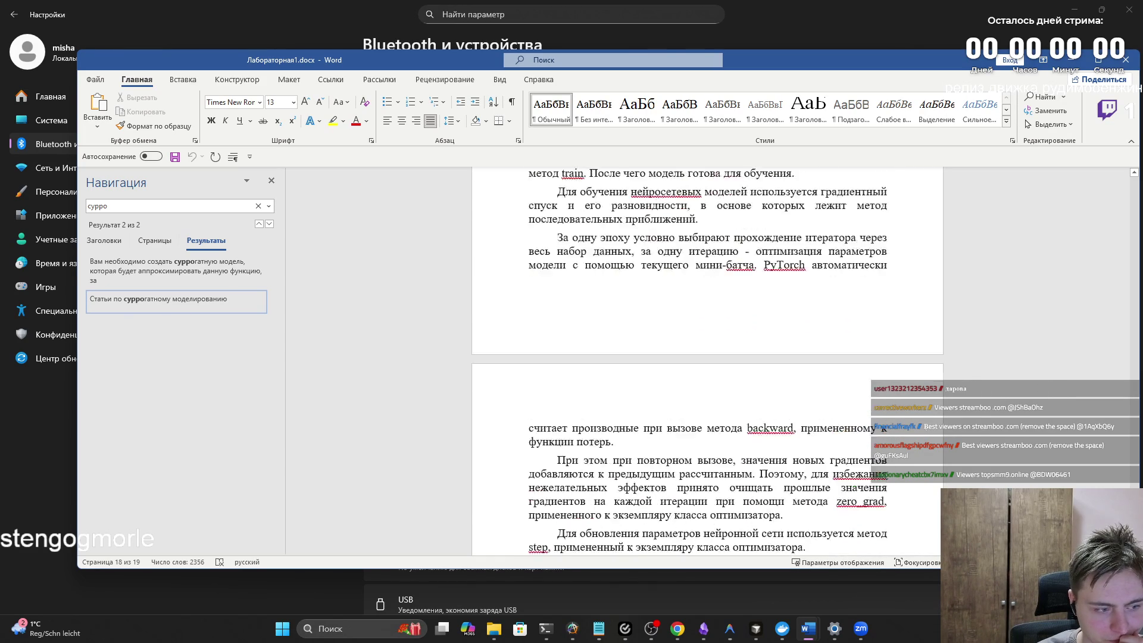
scroll(1115, 461, "up", 15)
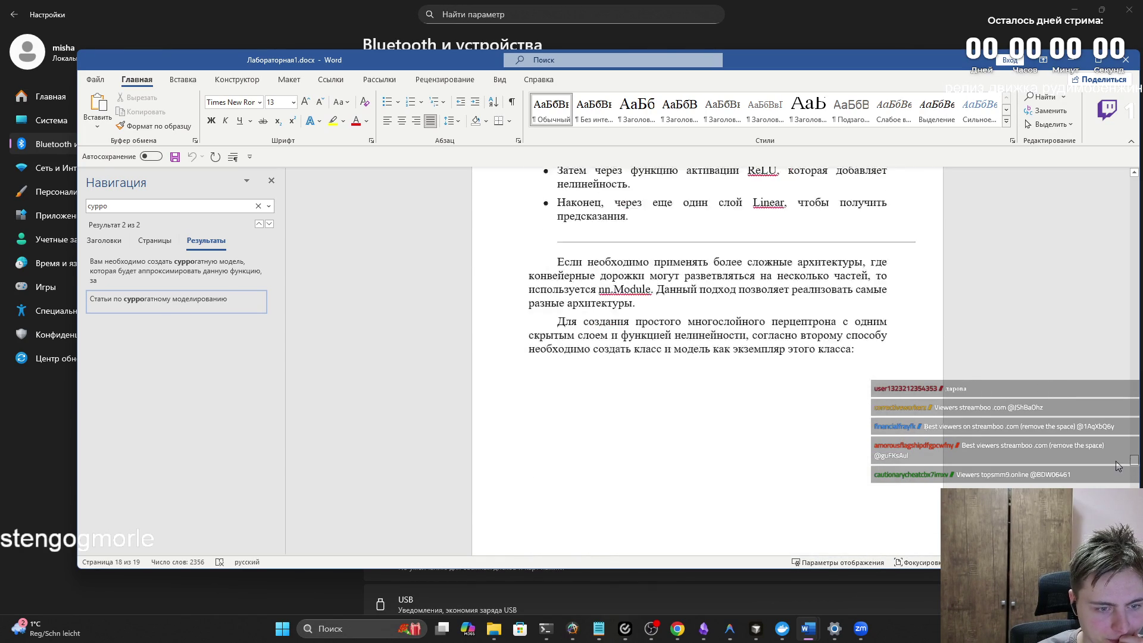
scroll(1033, 454, "down", 3)
scroll(301, 416, "up", 4)
key("alt+Tab")
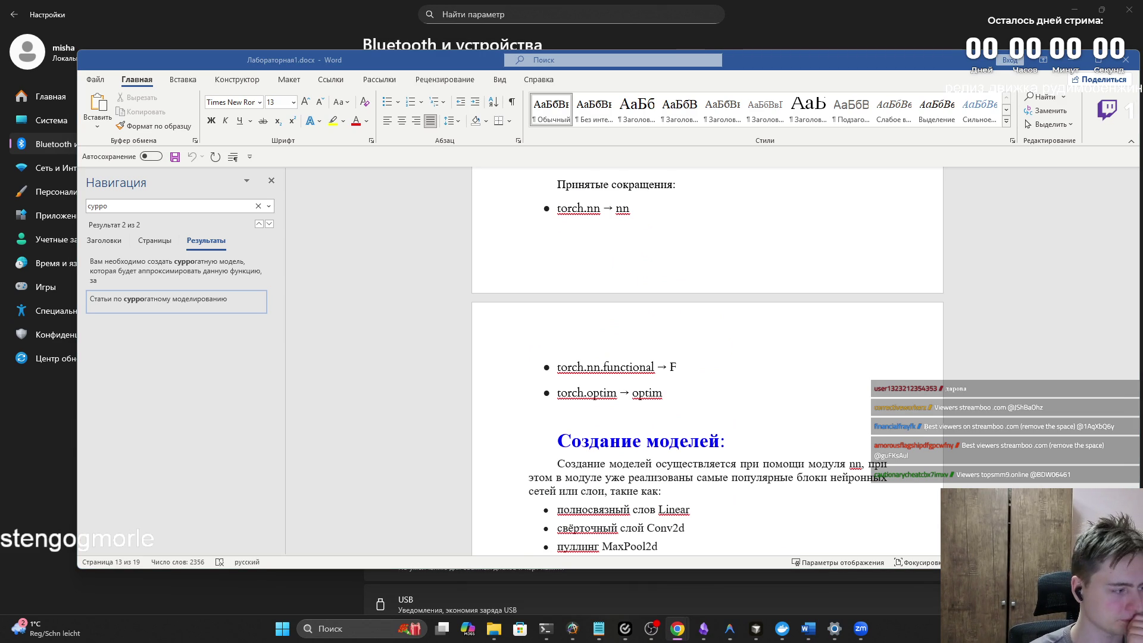
scroll(795, 378, "up", 8)
Step: Go up to the Задание section and highlight its task paragraphs, ending at 'понимать.'
scroll(792, 394, "up", 10)
scroll(789, 393, "up", 1)
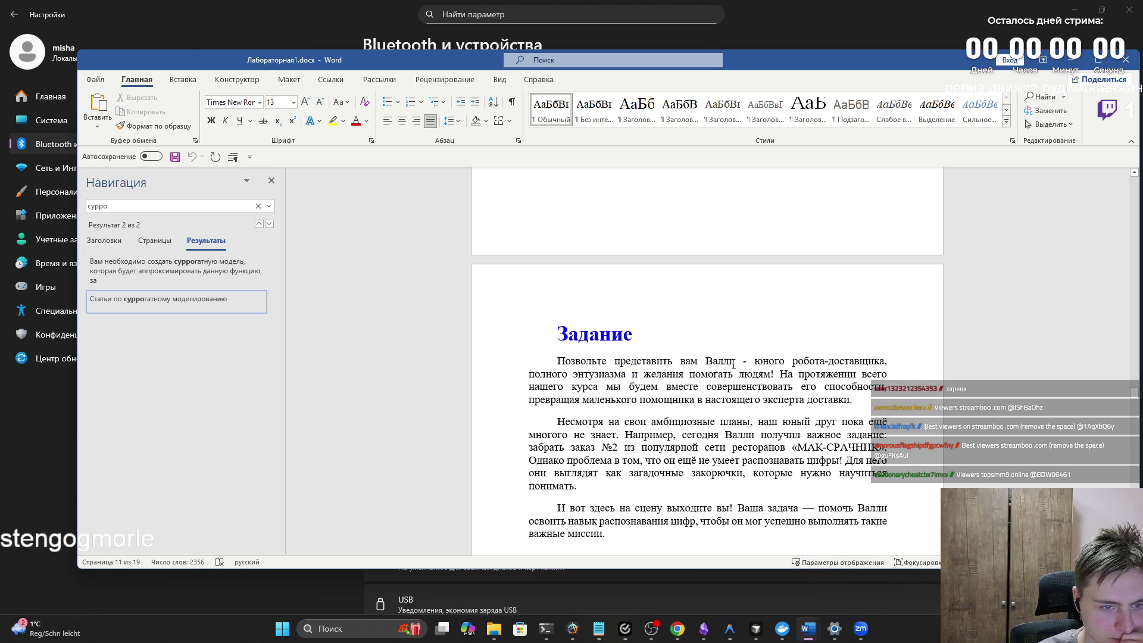
left_click_drag(704, 362, 881, 362)
mouse_move(528, 374)
left_mouse_down()
mouse_move(866, 375)
mouse_move(639, 401)
mouse_move(707, 389)
mouse_move(879, 393)
mouse_move(806, 402)
mouse_move(857, 400)
left_mouse_up()
left_click(725, 398)
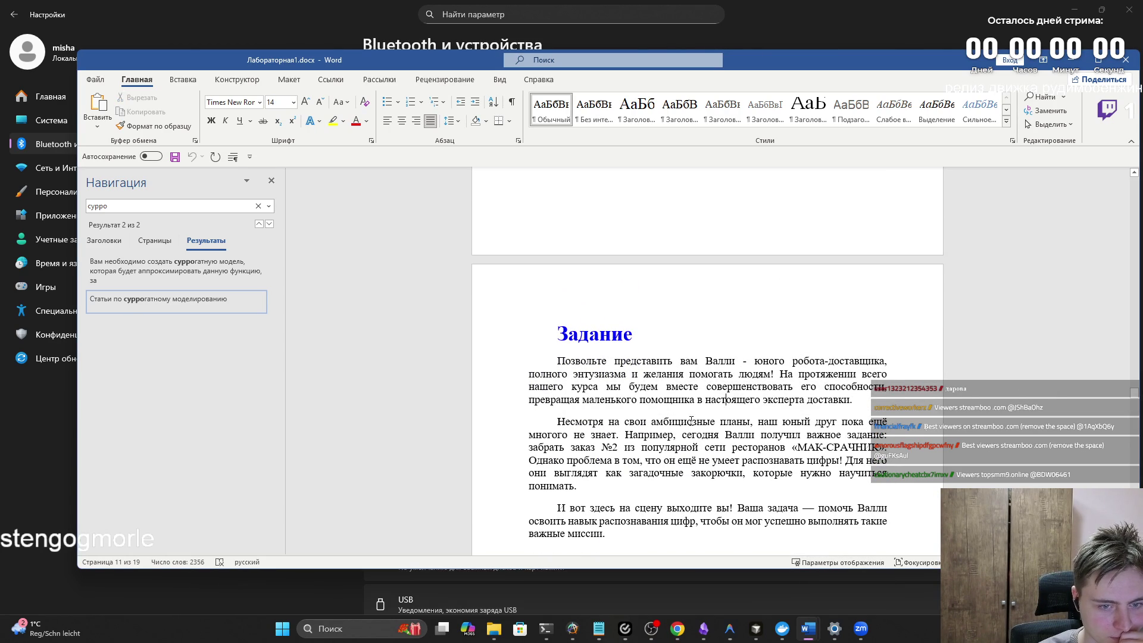
mouse_move(566, 422)
left_mouse_down()
mouse_move(888, 421)
mouse_move(592, 435)
mouse_move(810, 435)
mouse_move(884, 448)
mouse_move(595, 447)
mouse_move(879, 448)
mouse_move(809, 455)
left_mouse_up()
left_click(600, 460)
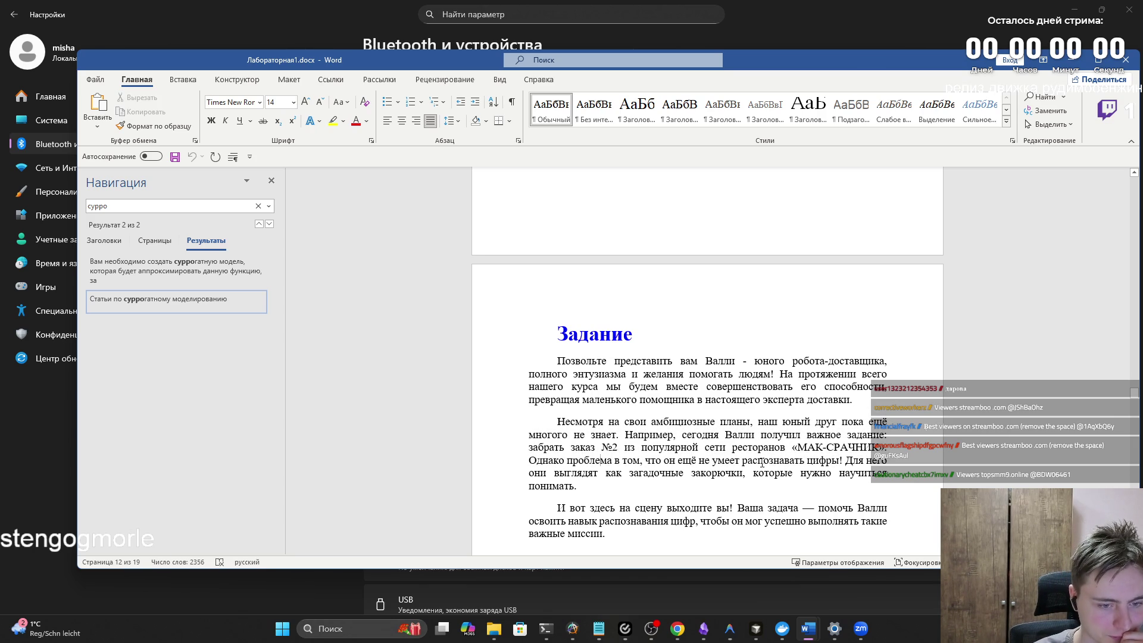
scroll(625, 470, "down", 1)
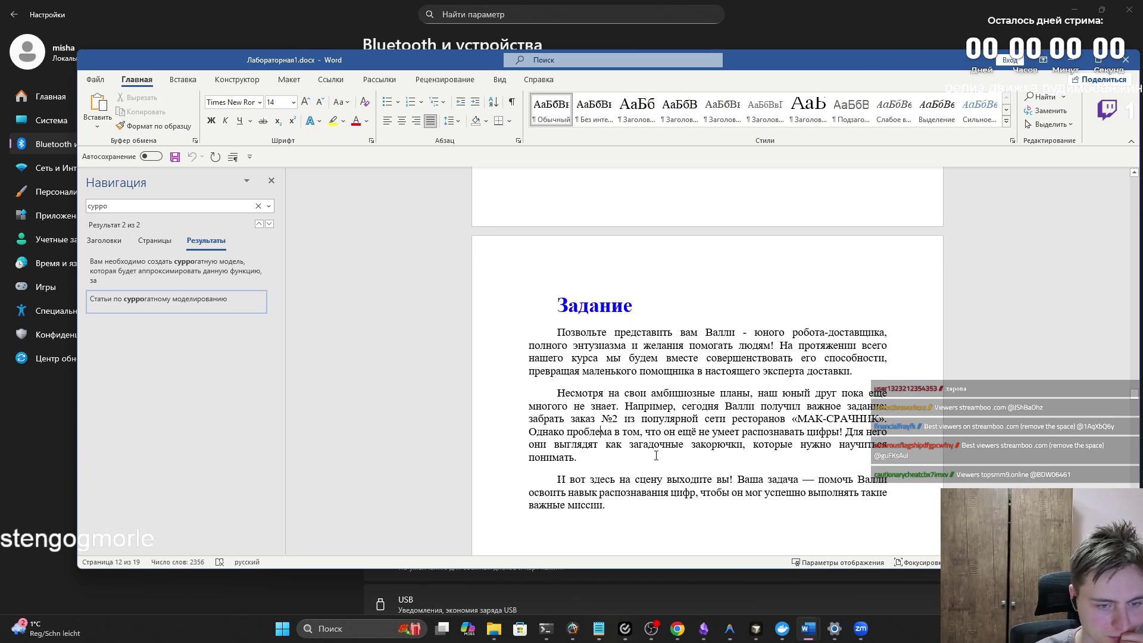
left_click_drag(758, 448, 887, 448)
mouse_move(580, 458)
left_mouse_down()
mouse_move(529, 459)
mouse_move(707, 480)
mouse_move(884, 480)
mouse_move(599, 496)
mouse_move(886, 494)
left_mouse_up()
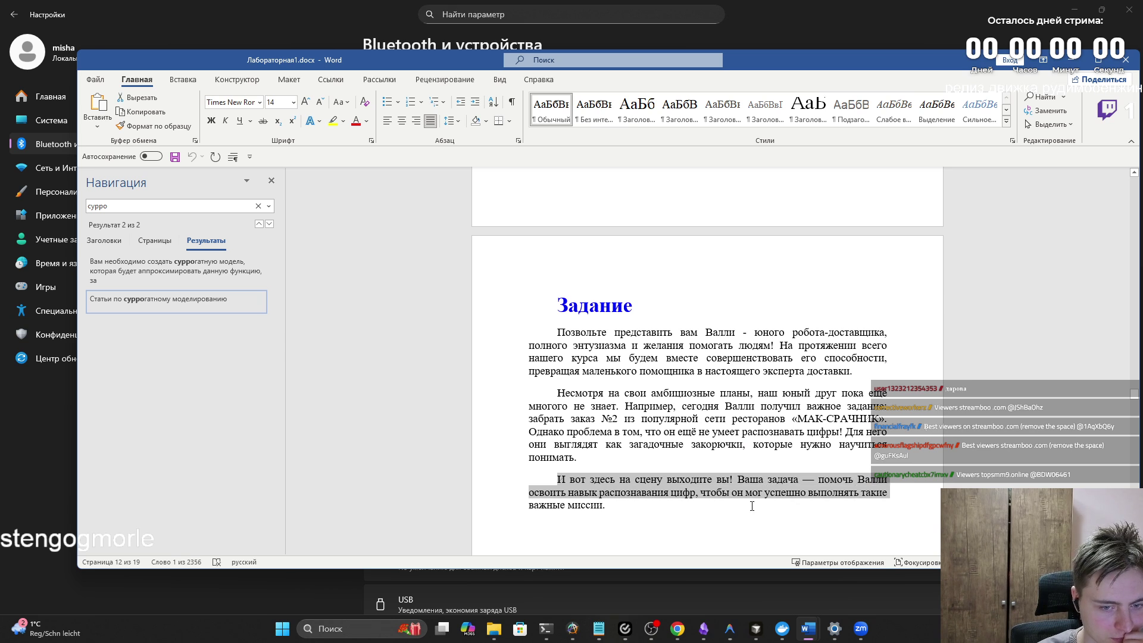
Step: Move past the Валли task to the Google Colab paragraph, briefly checking the browser
left_click(649, 506)
scroll(649, 509, "down", 2)
scroll(650, 509, "down", 4)
mouse_move(557, 388)
left_mouse_down()
mouse_move(625, 429)
mouse_move(560, 388)
left_mouse_up()
left_click(625, 430)
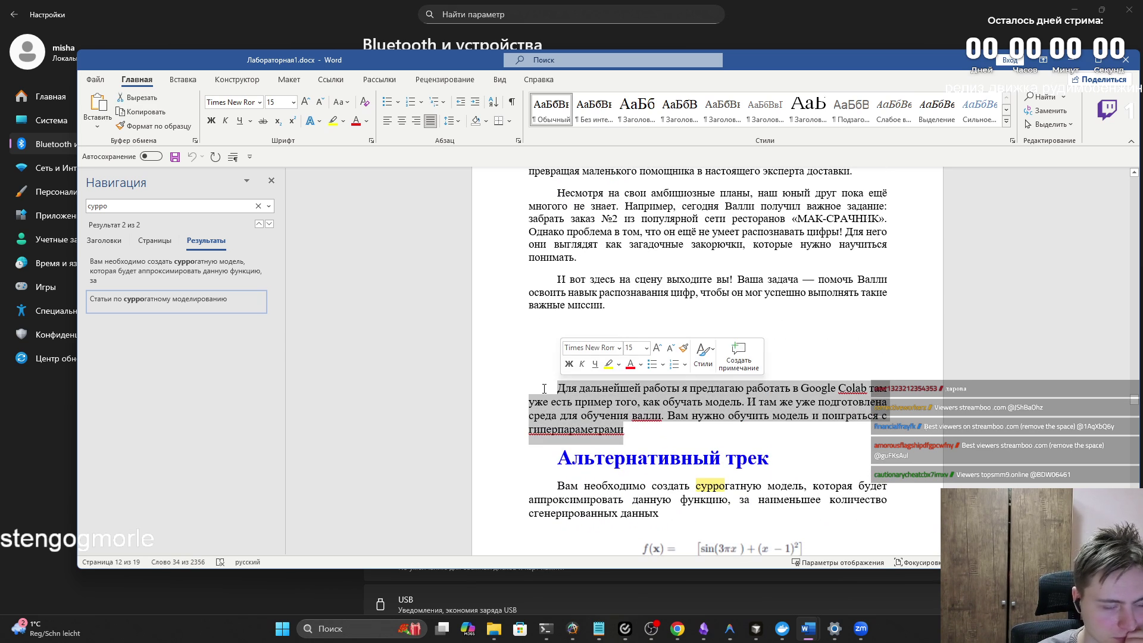
left_click(677, 628)
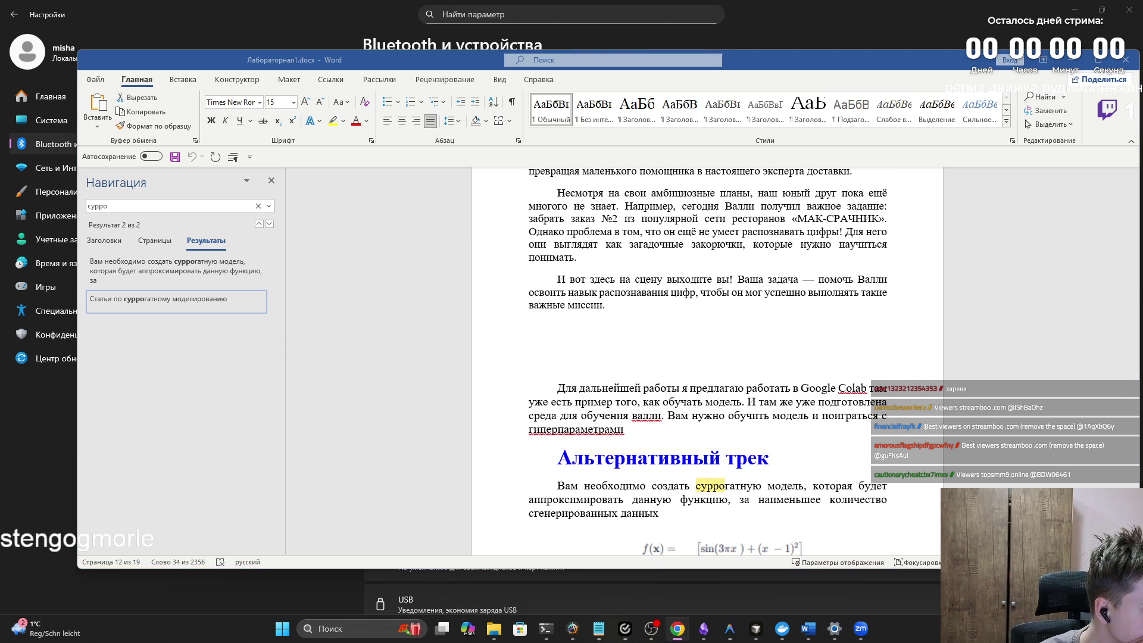
left_click(564, 391)
Step: Select and deselect the Colab paragraph, then move down to the surrogate-model formula
left_click(636, 435)
triple_click(636, 435)
triple_click(601, 415)
left_click(602, 415)
triple_click(601, 415)
left_click(601, 415)
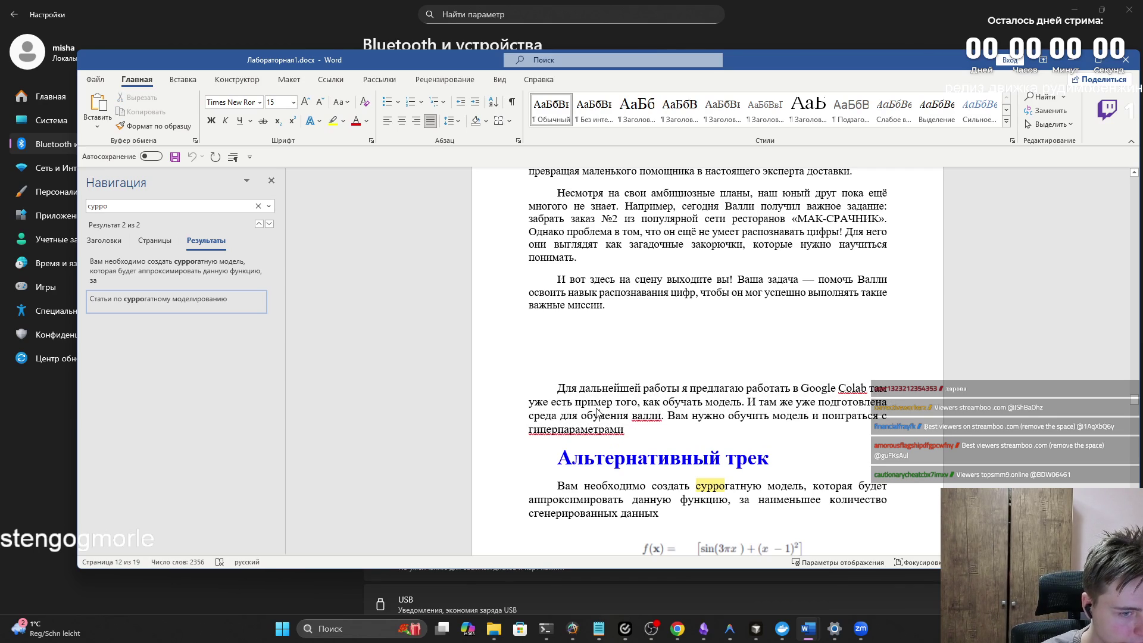
left_click(690, 420)
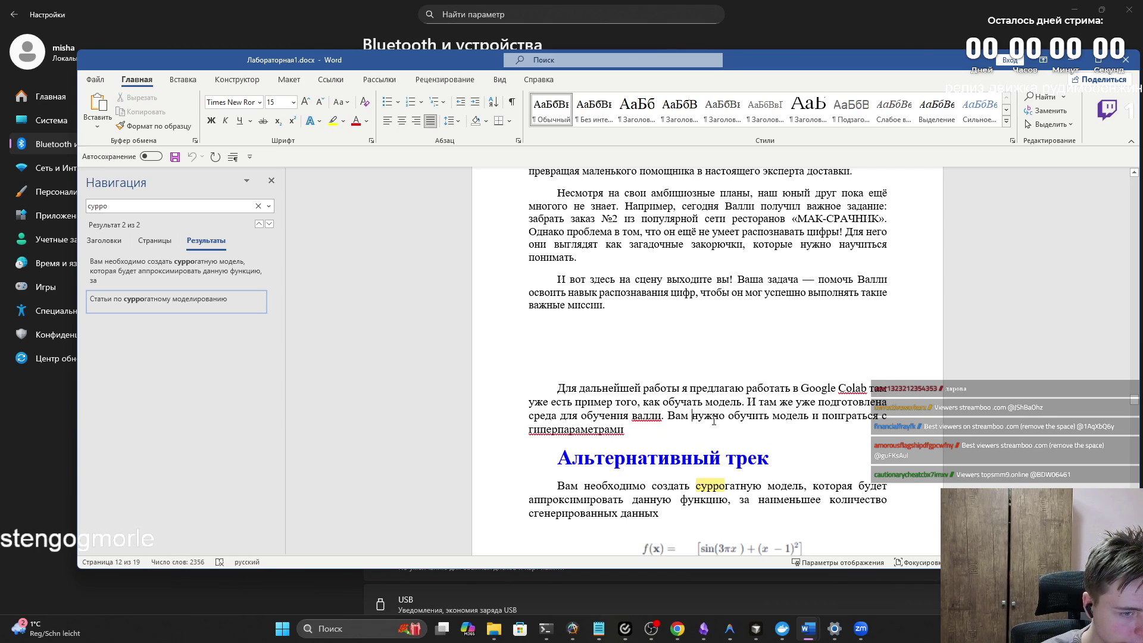
scroll(714, 420, "down", 2)
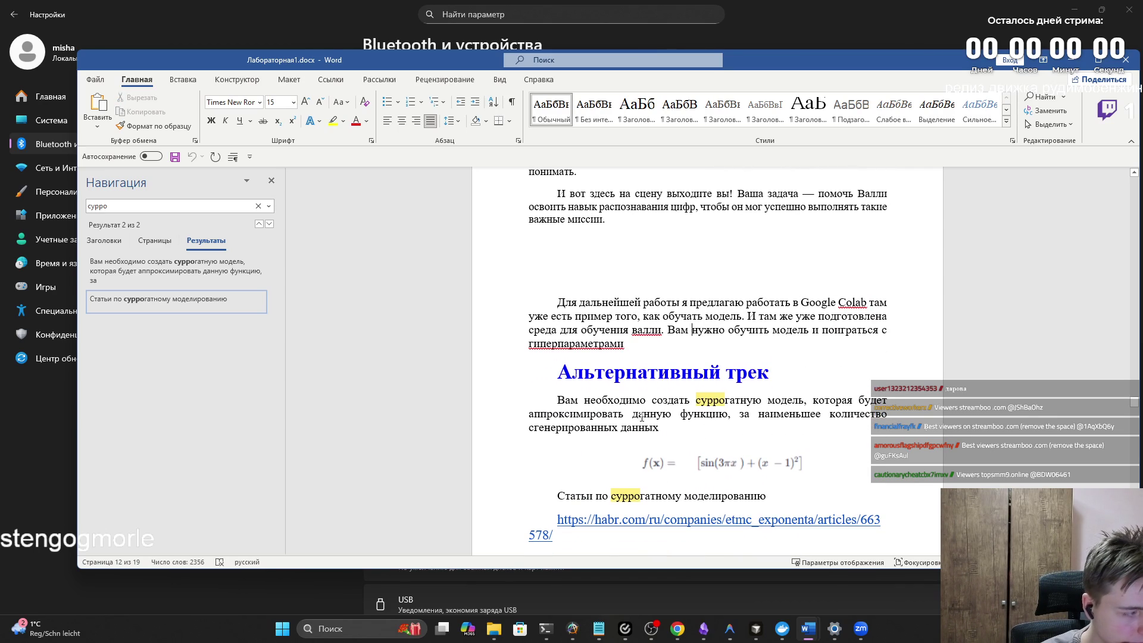
key("alt+Tab")
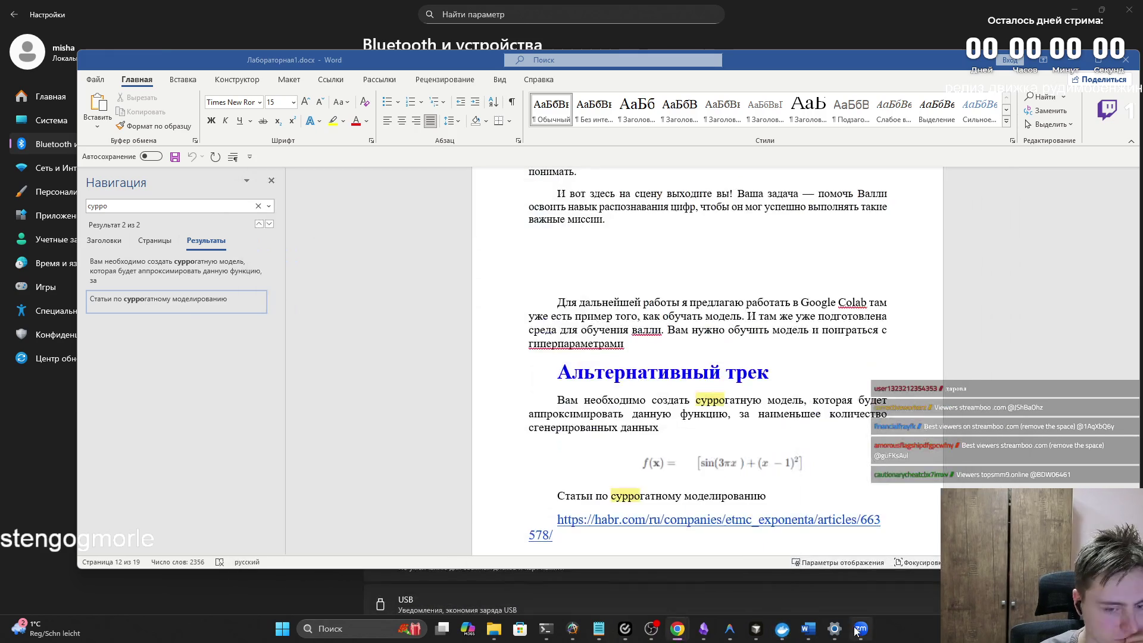
Step: Minimize the Zoom sign-in window and return to page 1 with the ЛАБОРАТОРНАЯ РАБОТА № 1 title
left_click(860, 629)
left_click(866, 117)
scroll(786, 375, "down", 5)
scroll(780, 374, "down", 20)
scroll(696, 364, "down", 10)
scroll(682, 362, "down", 10)
left_click_drag(1135, 465, 1119, 178)
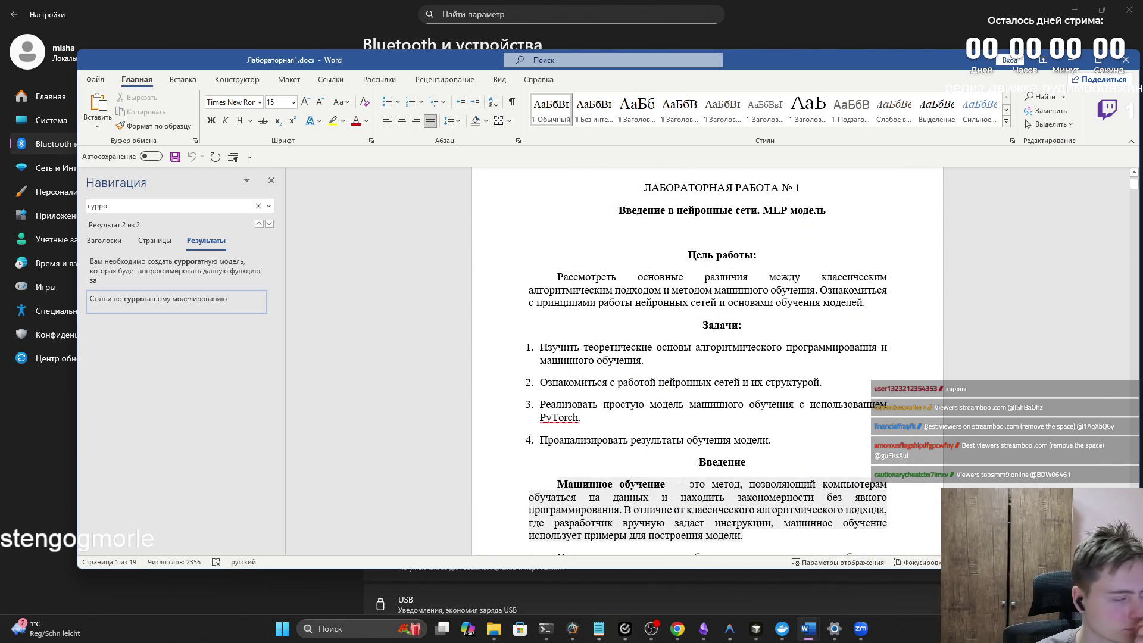
left_click(780, 296)
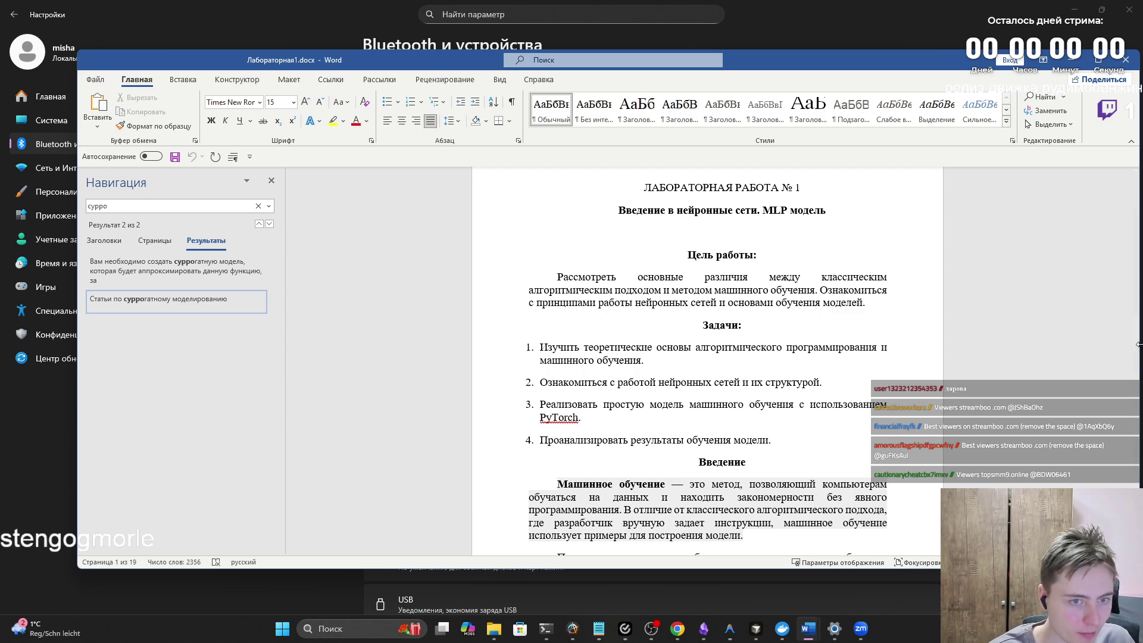
Step: Move from the title page down to the ReLU, Sigmoid and Tanh formulas on page 5
scroll(736, 331, "down", 5)
scroll(736, 330, "down", 3)
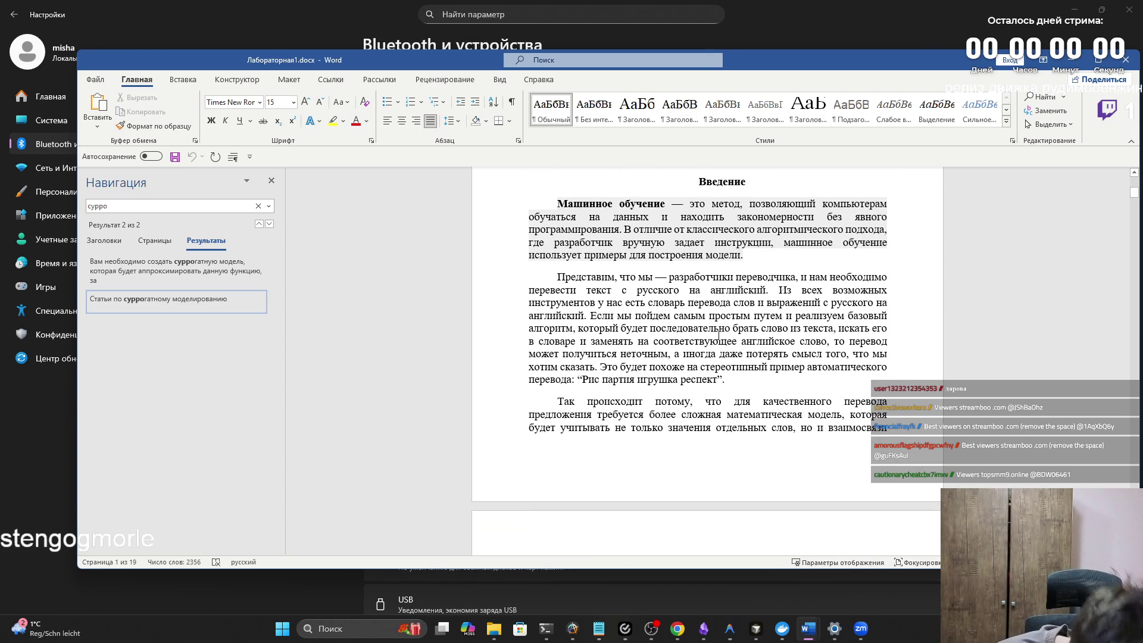
key("alt+Tab")
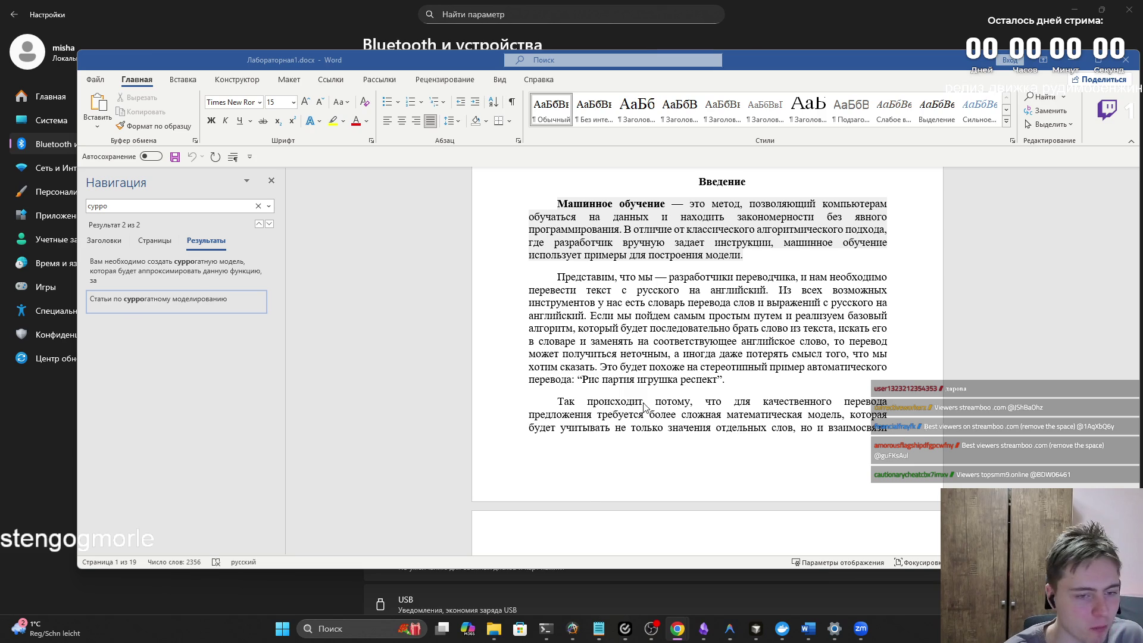
scroll(636, 407, "down", 15)
scroll(635, 407, "down", 15)
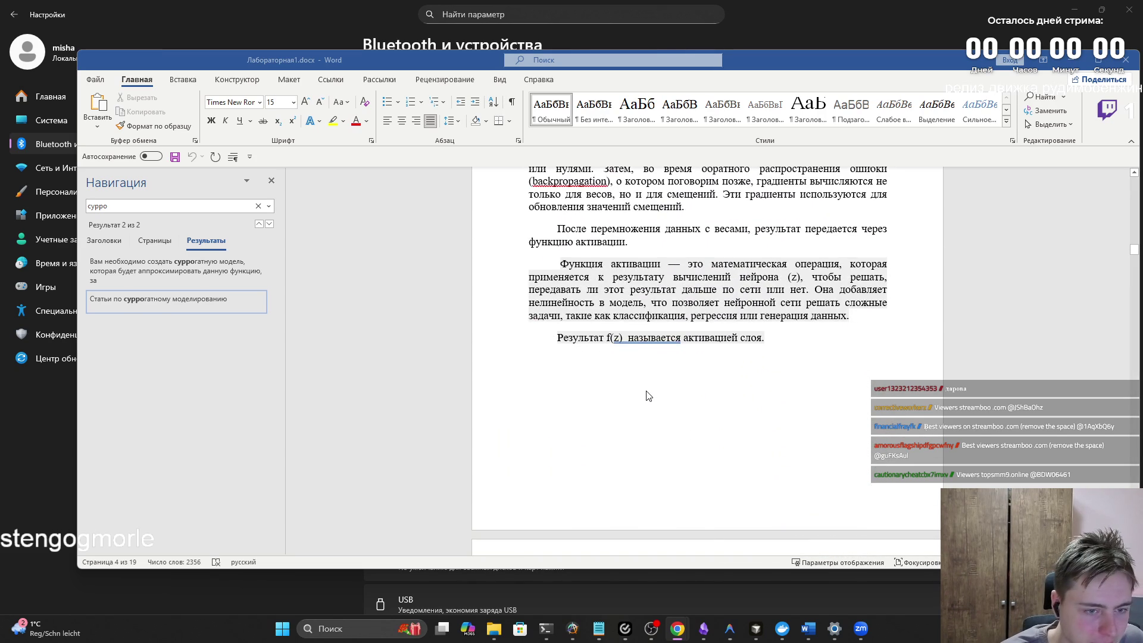
scroll(648, 396, "down", 15)
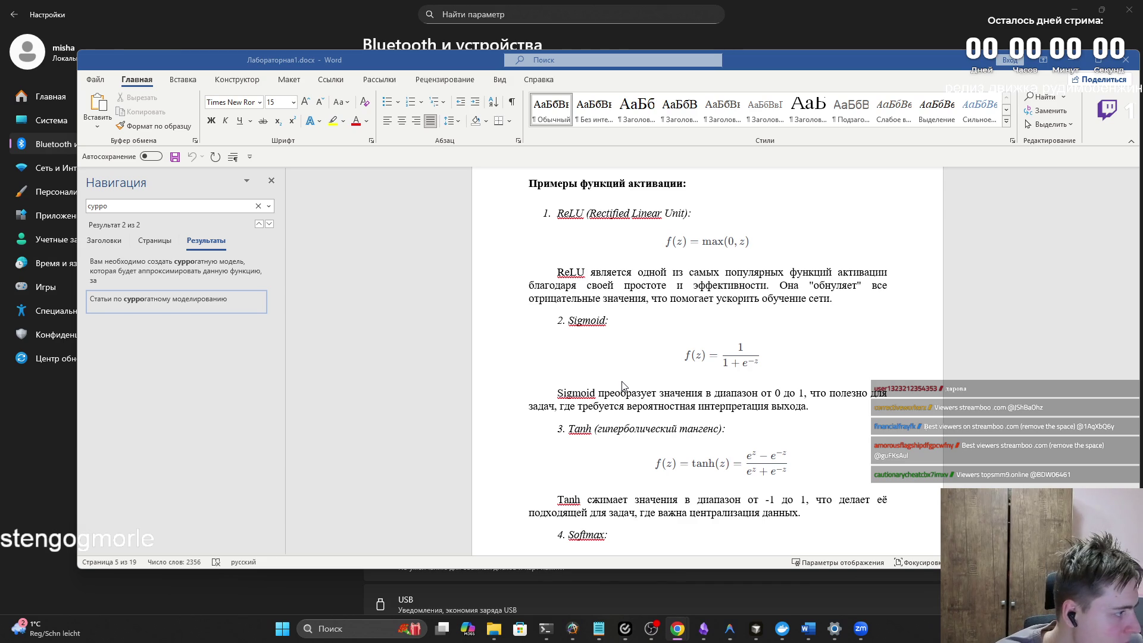
scroll(625, 387, "down", 2)
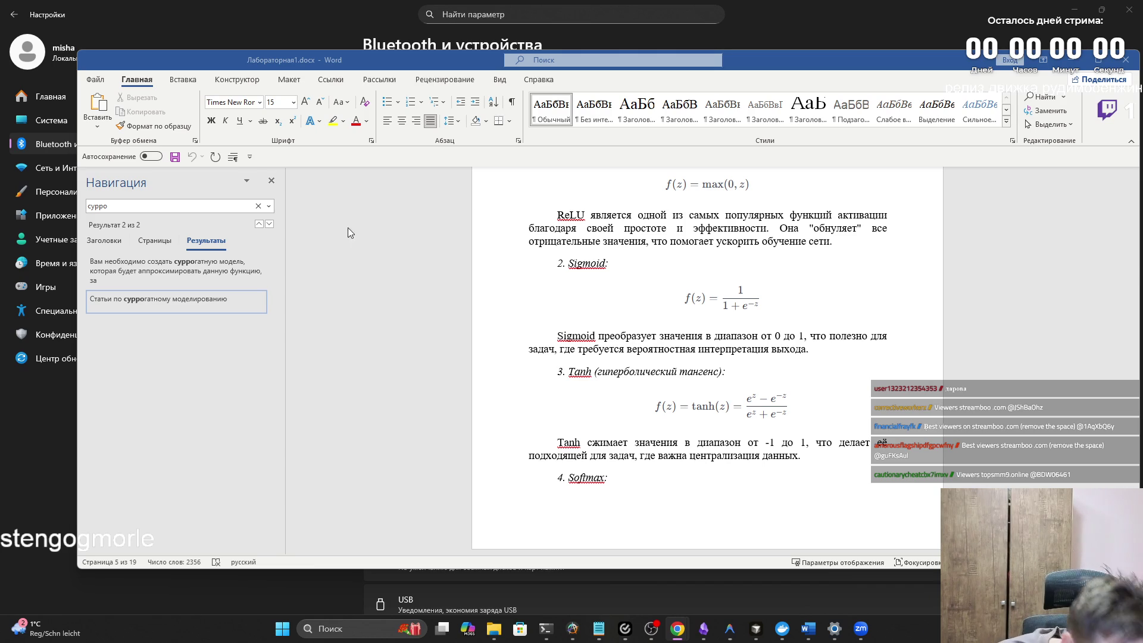
scroll(674, 306, "up", 10)
scroll(674, 305, "up", 4)
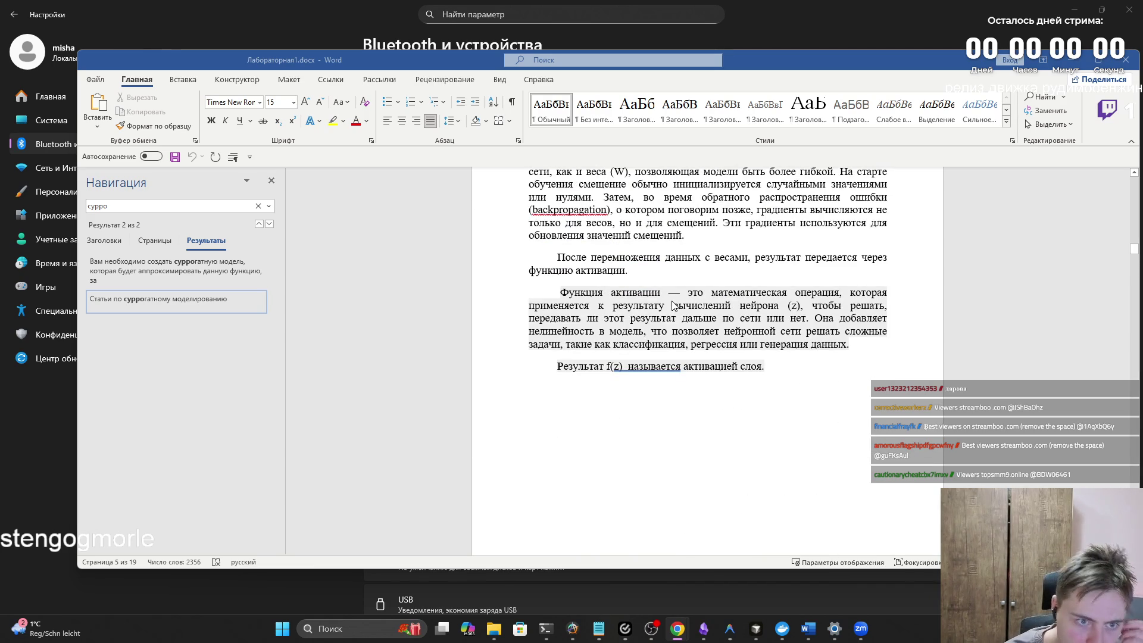
left_click(675, 325)
scroll(637, 300, "up", 1)
scroll(637, 300, "up", 10)
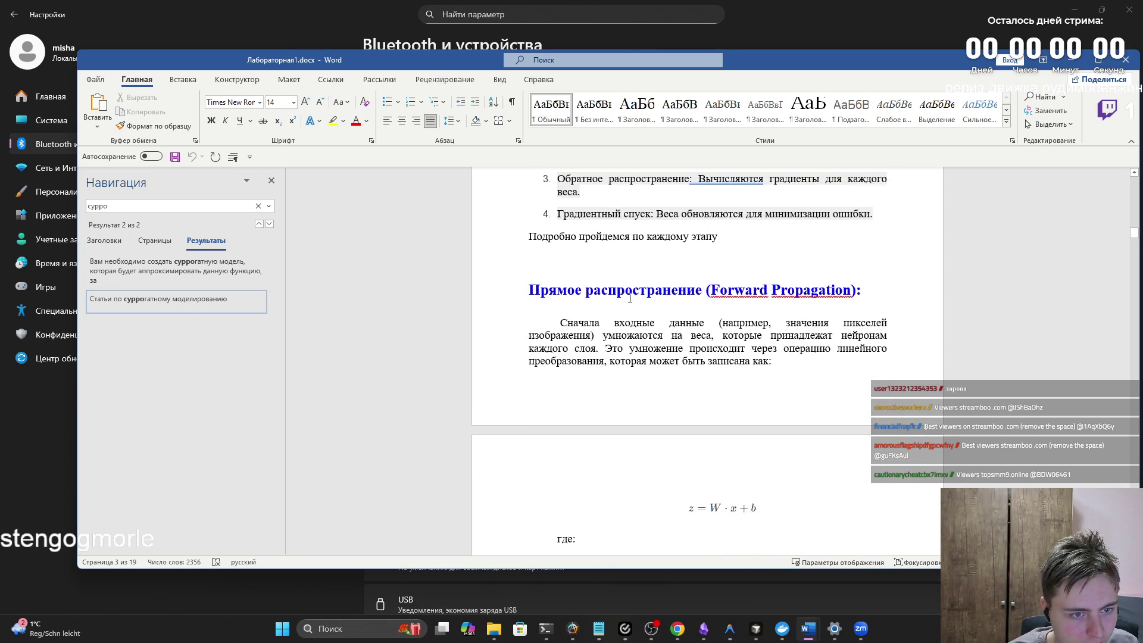
scroll(629, 297, "down", 20)
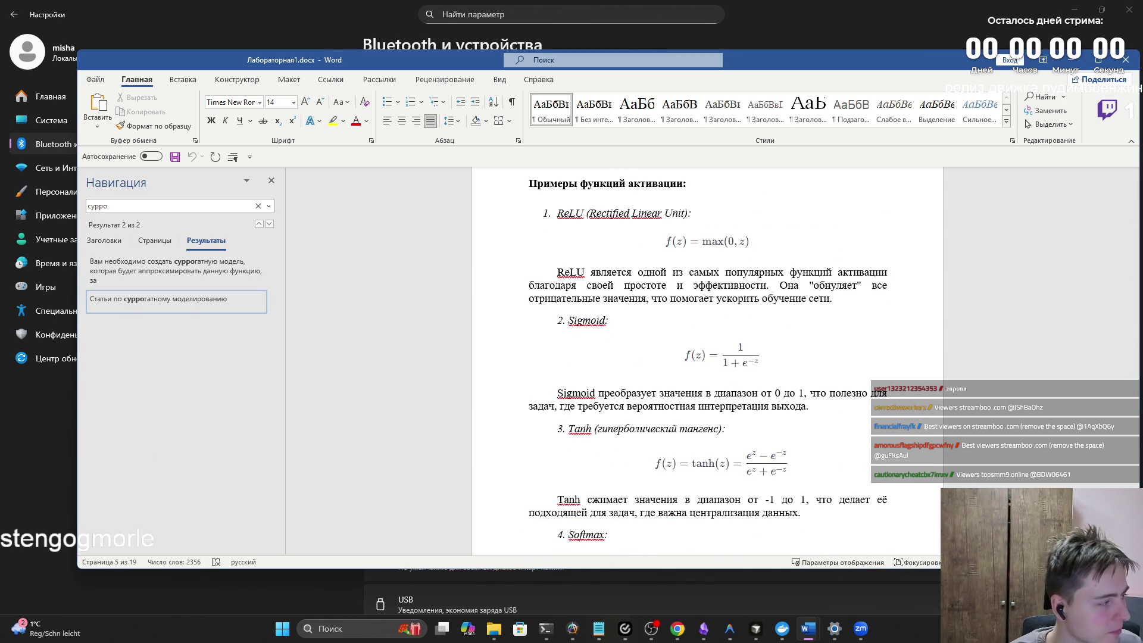
left_click(678, 629)
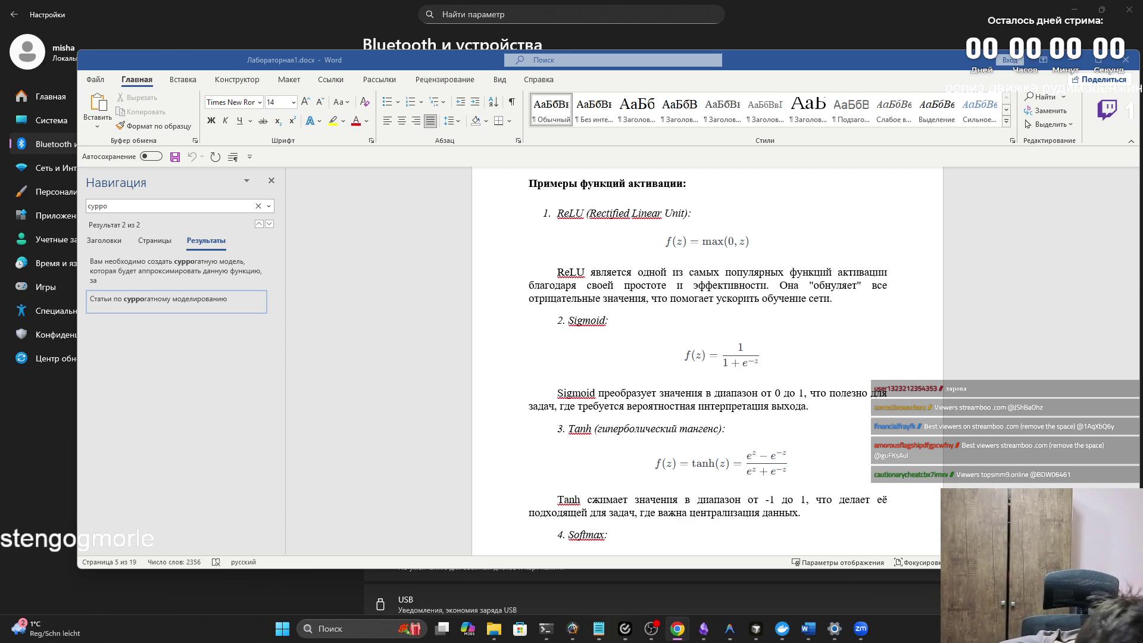
scroll(587, 283, "down", 10)
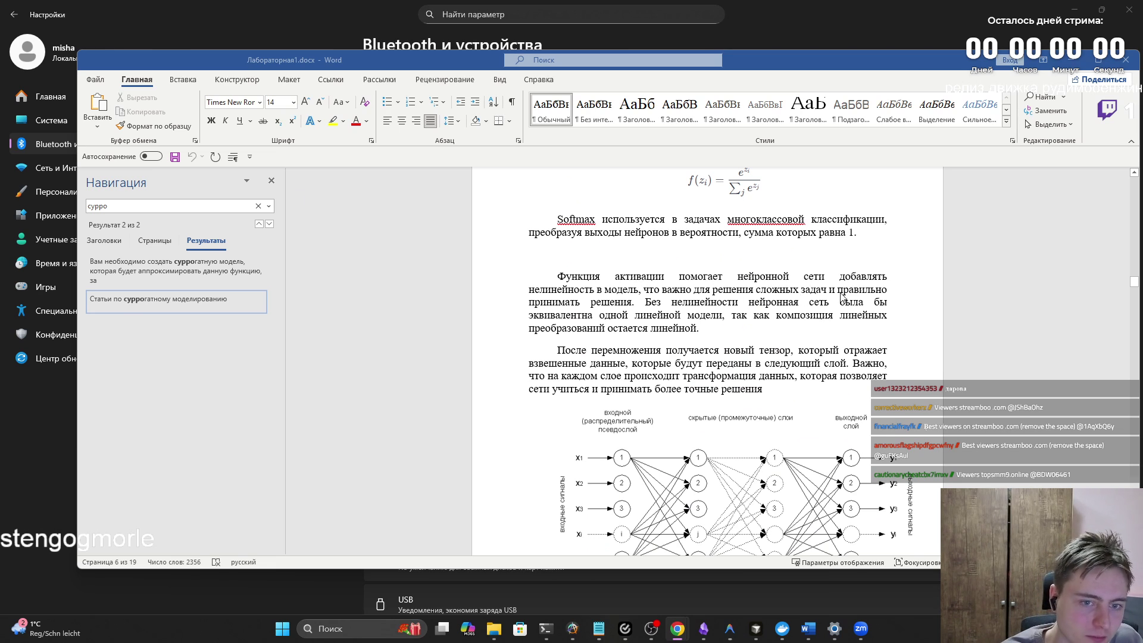
left_click(677, 328)
left_click_drag(699, 327, 558, 276)
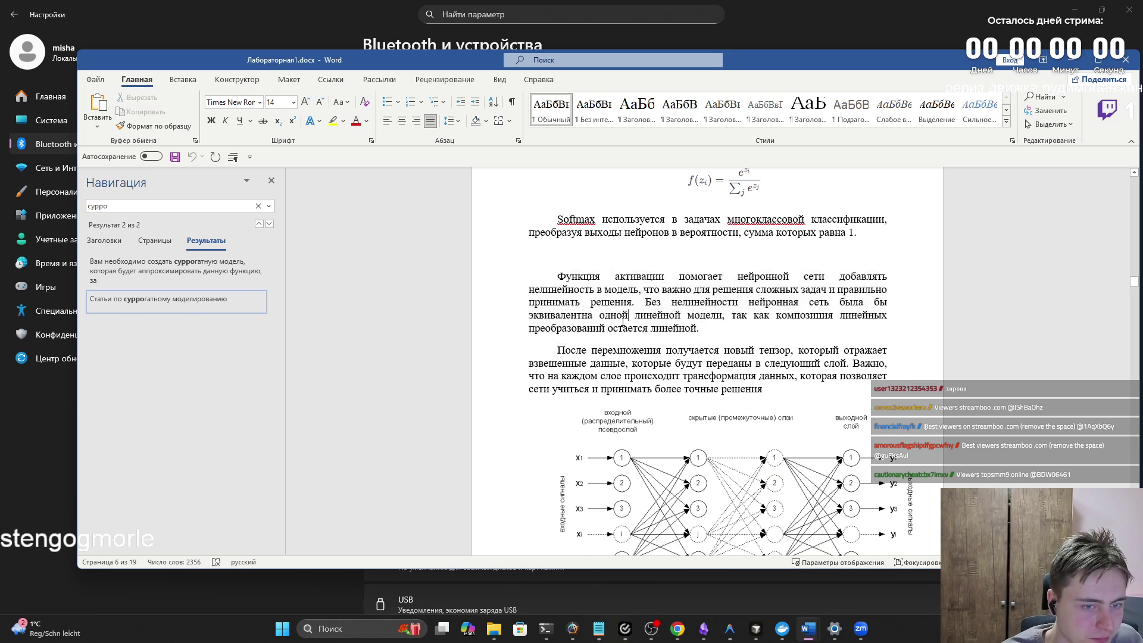
left_click_drag(557, 350, 766, 387)
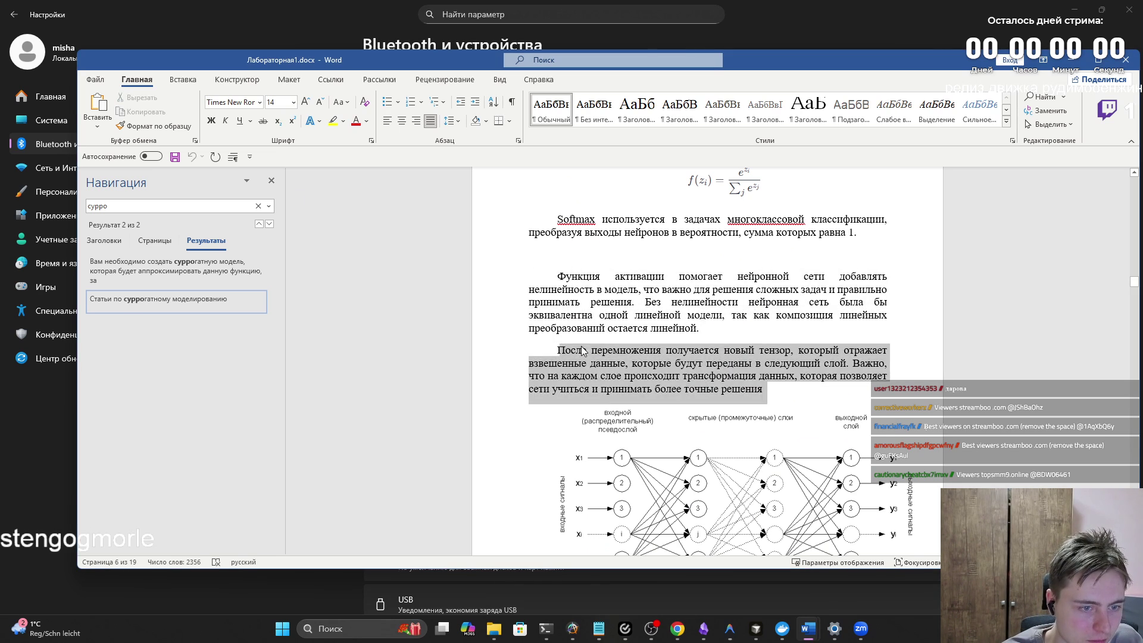
mouse_move(557, 350)
left_mouse_down()
mouse_move(774, 391)
mouse_move(559, 351)
mouse_move(756, 388)
left_mouse_up()
left_click(557, 350)
key("alt+Tab")
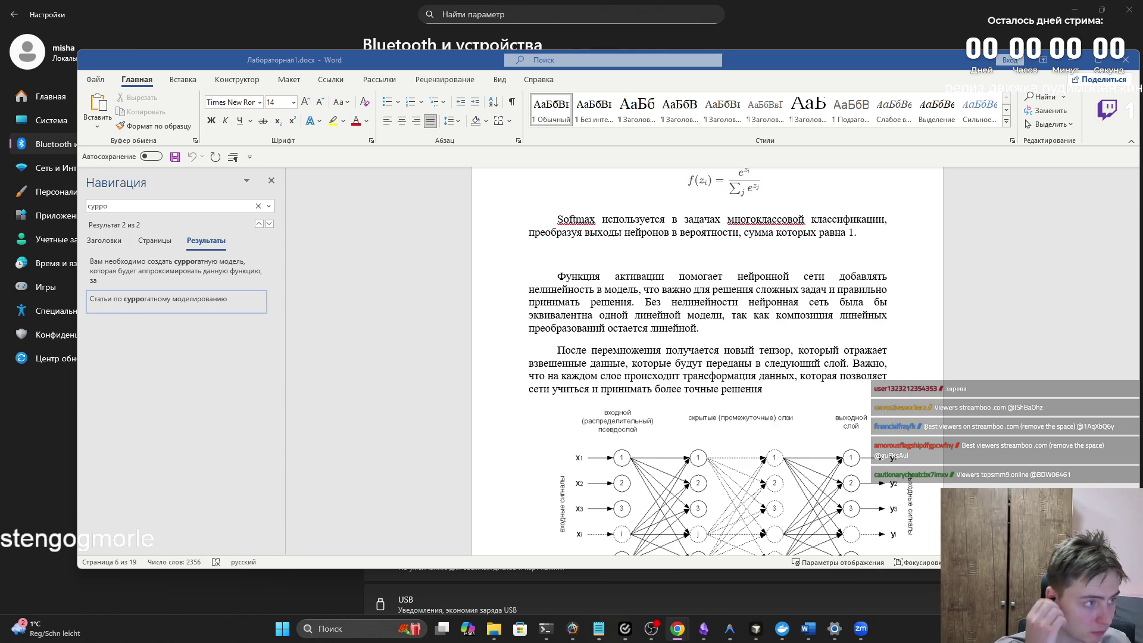
Step: Minimize Word and the Settings window to reveal the System Design book in Yandex Books
left_click(1069, 60)
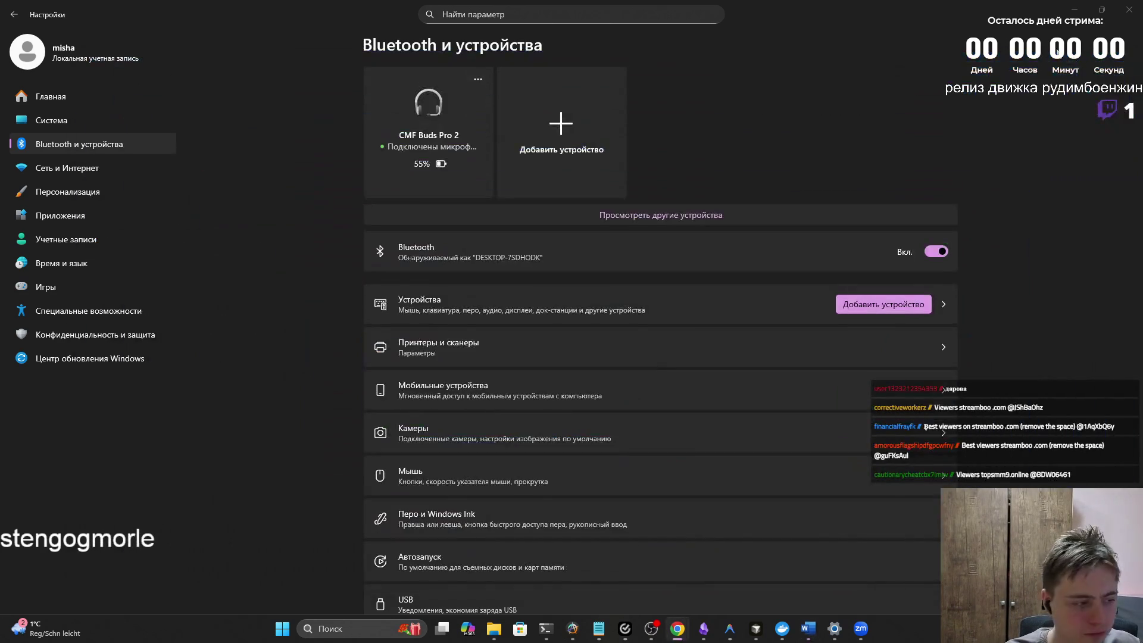
left_click(1075, 9)
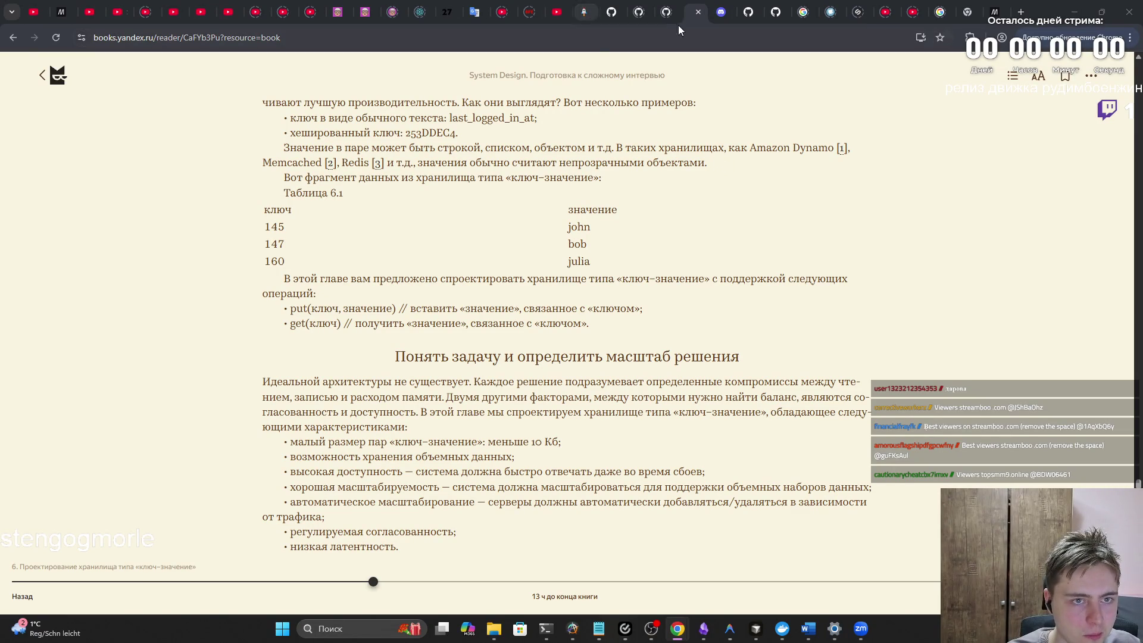
left_click(649, 628)
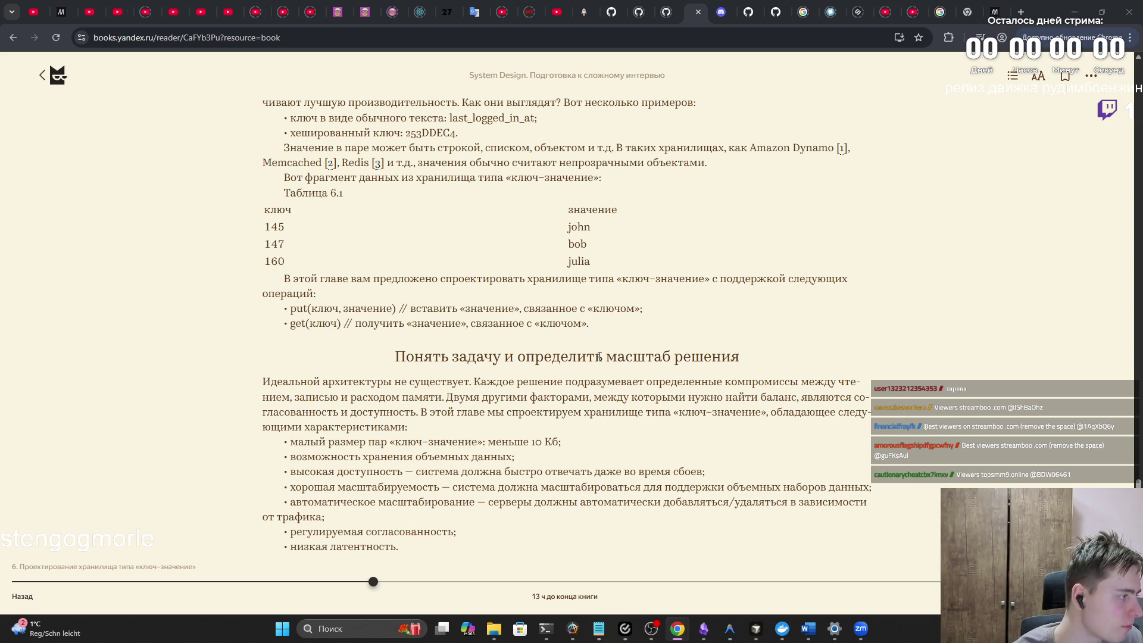
Step: Cycle through open windows until Bluetooth settings showing the connected CMF Buds Pro 2 are in front
key("alt+Tab")
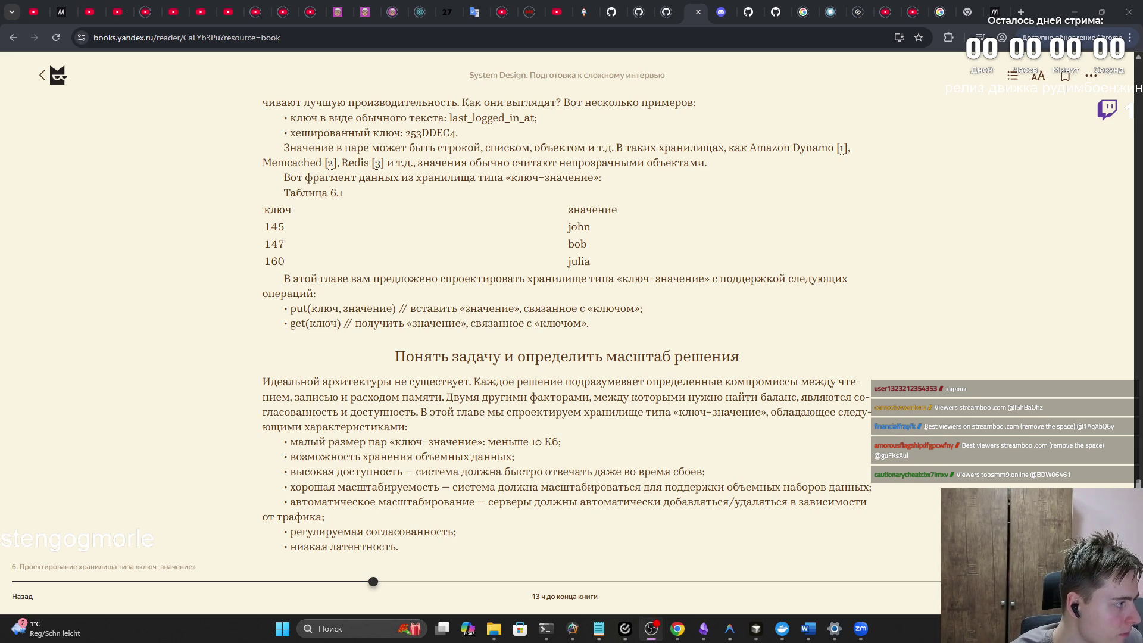
key("alt+Tab")
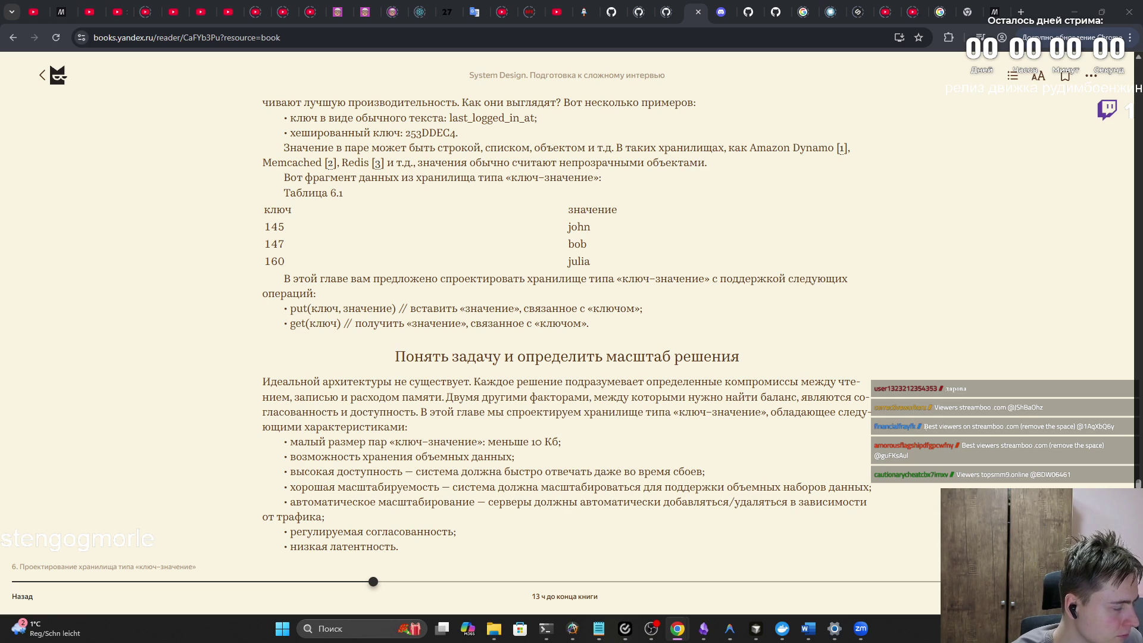
key("alt+Tab")
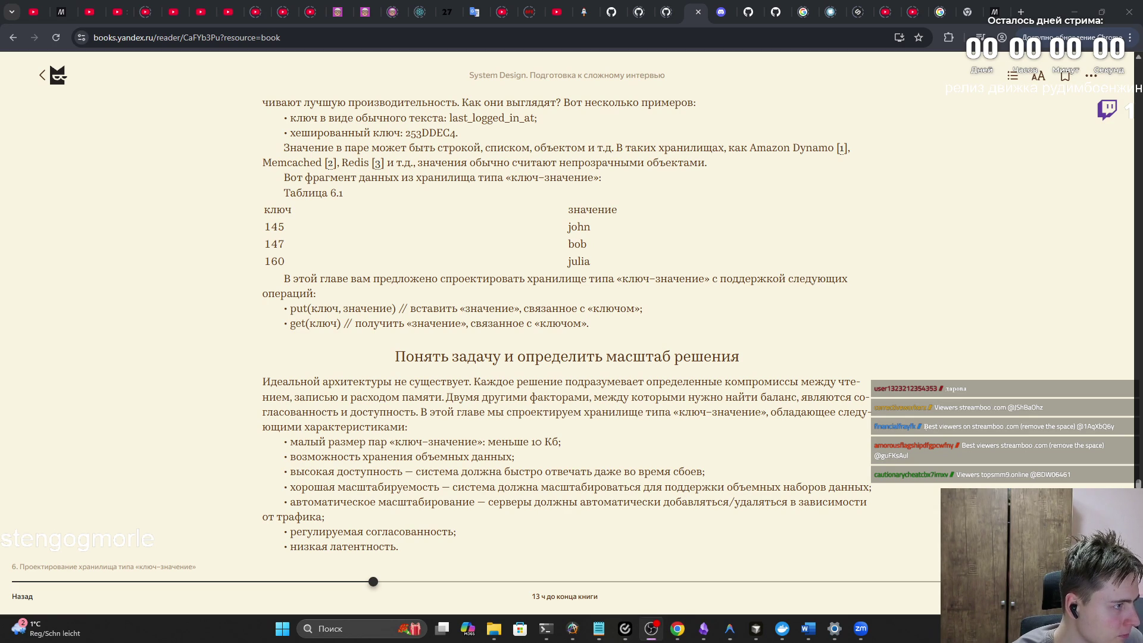
key("alt+Tab")
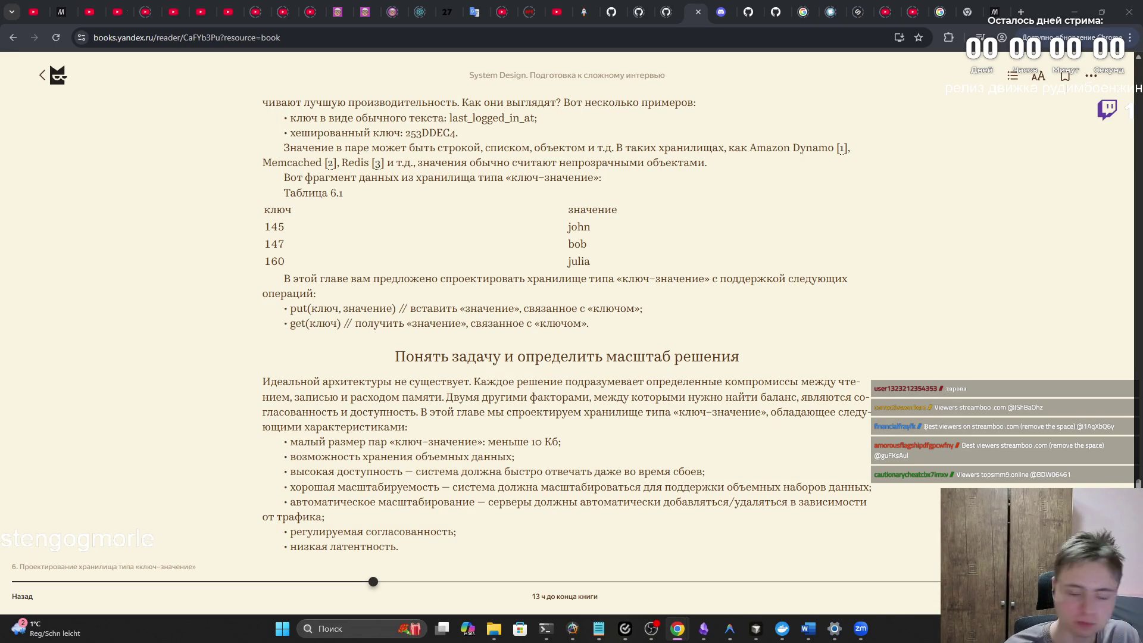
key("alt+Tab")
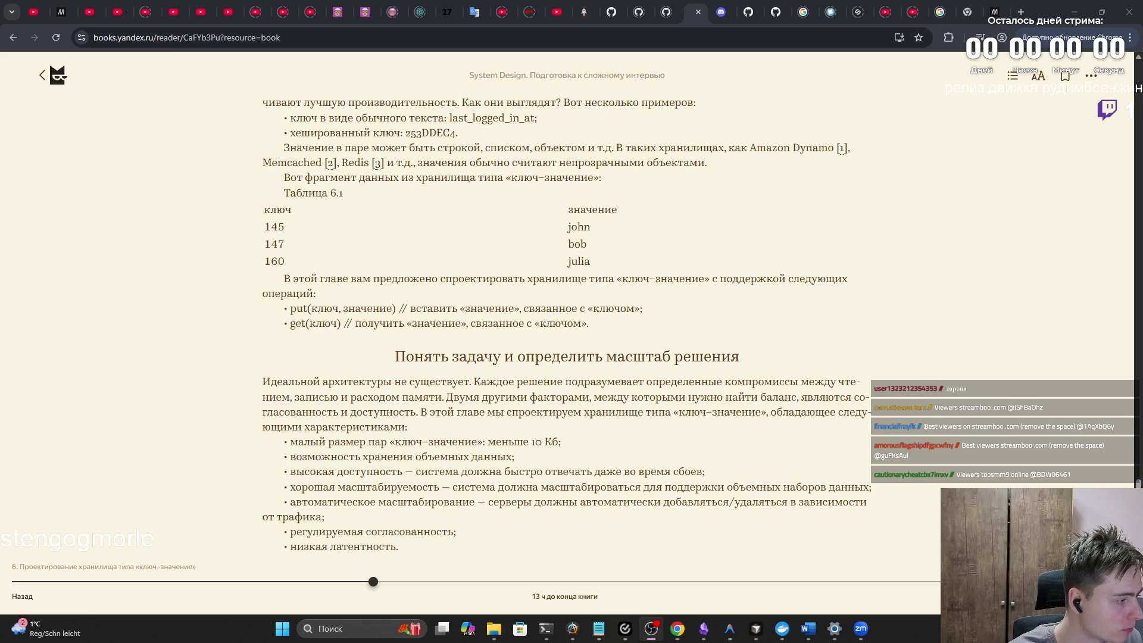
key("alt+Tab")
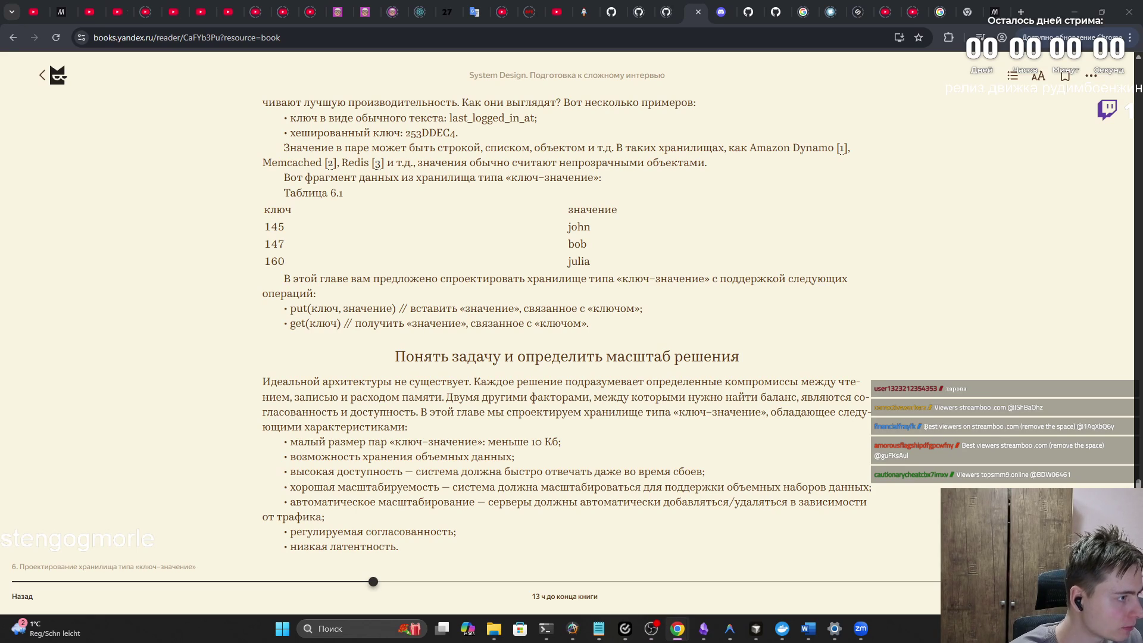
key("alt+Tab")
key("alt+Tab")
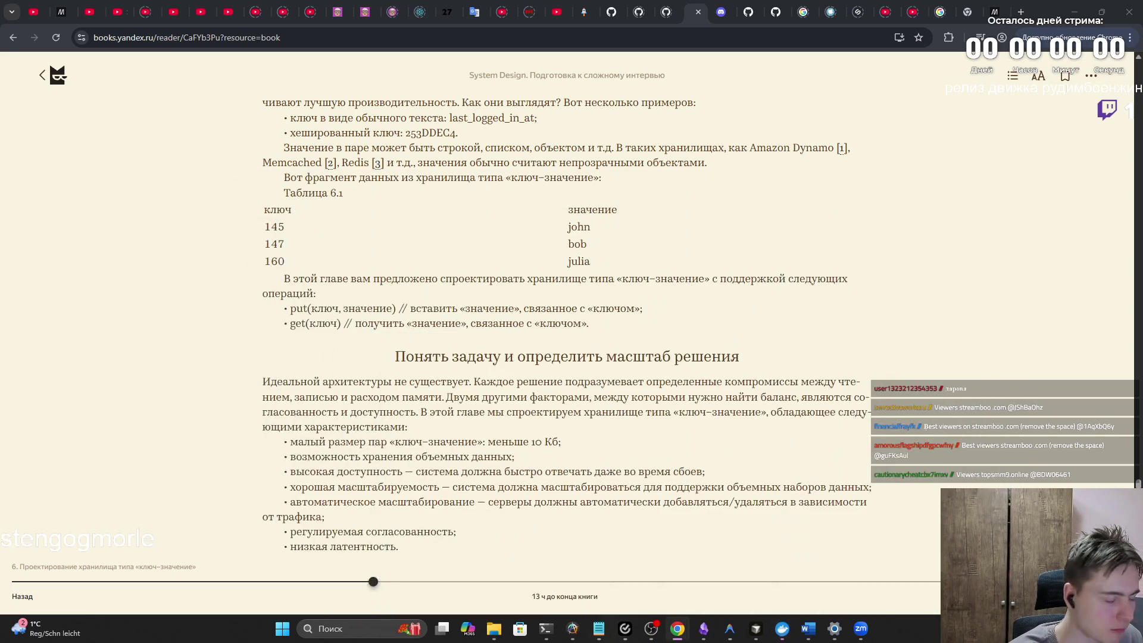
key("alt+Tab")
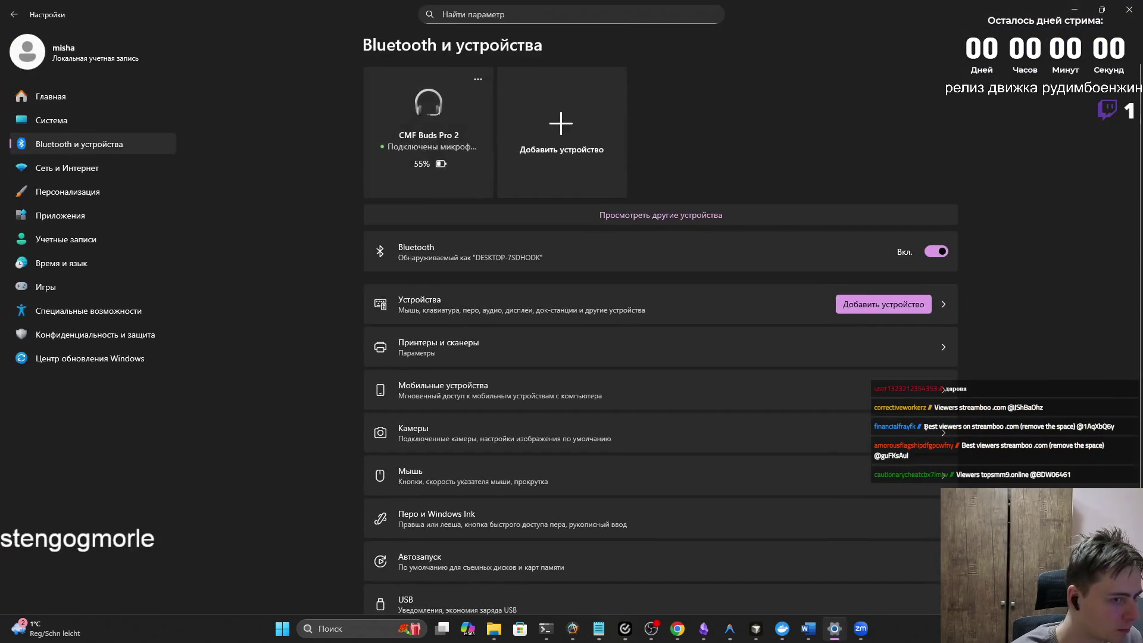
key("alt+Tab")
key("alt+Tab")
key("alt+Tab")
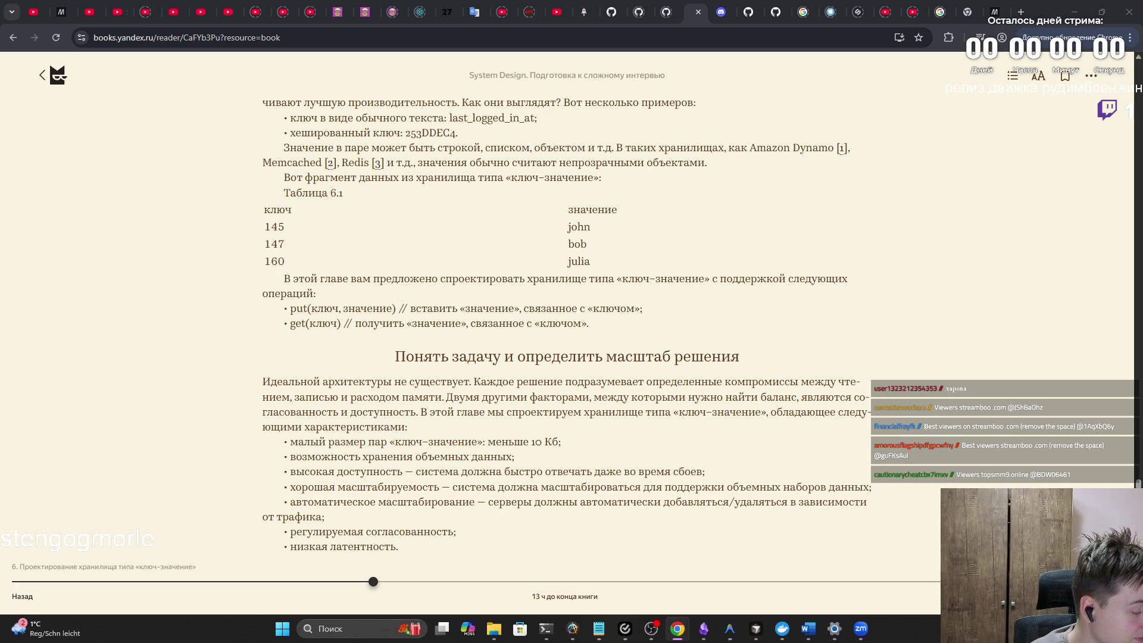
Step: Choose Лабораторная1.docx from Word's taskbar previews, bringing it up at page 6's Softmax text
key("alt+Tab")
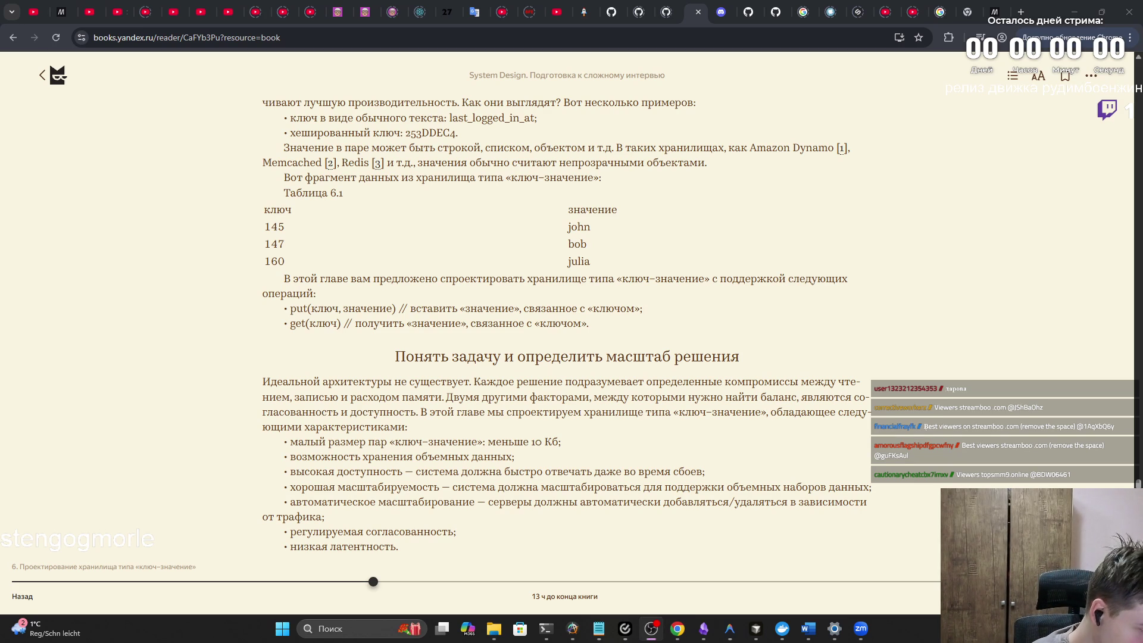
key("alt+Tab")
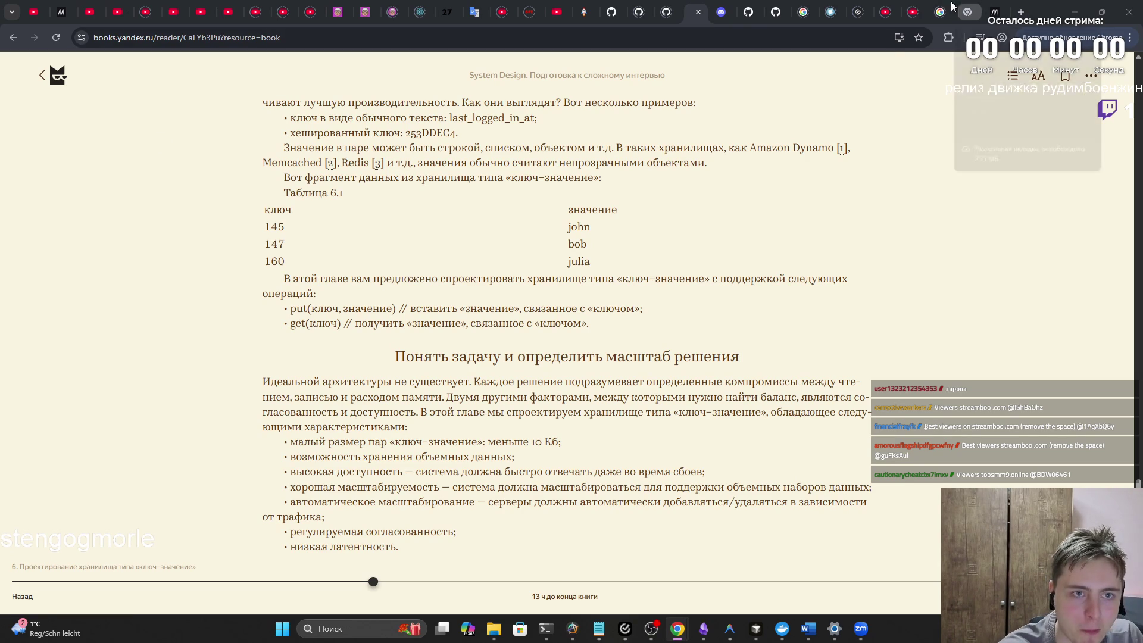
left_click(860, 629)
mouse_move(814, 636)
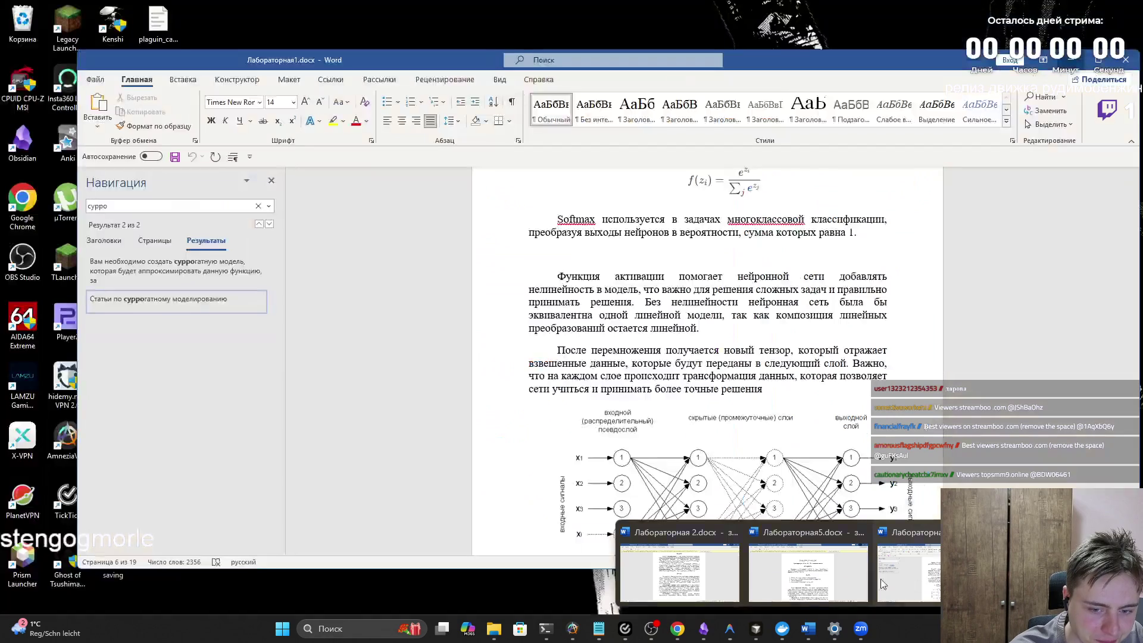
left_click(881, 579)
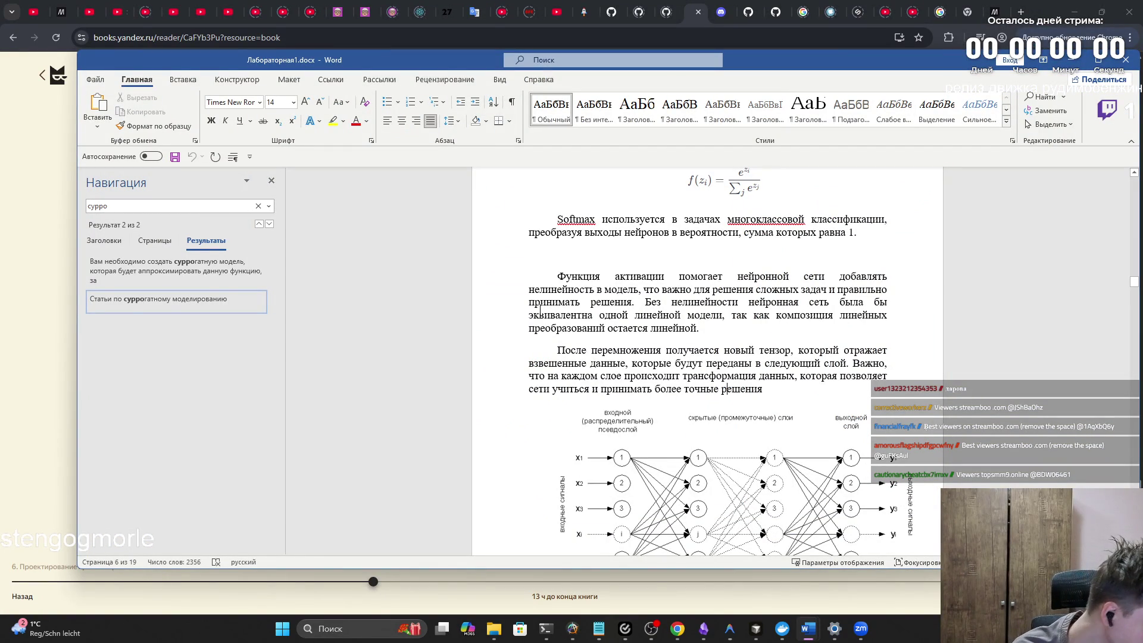
Step: Scroll past Backpropagation to the gradient-descent formulas and 'Как сеть решает, какие веса важны?'
scroll(558, 239, "down", 15)
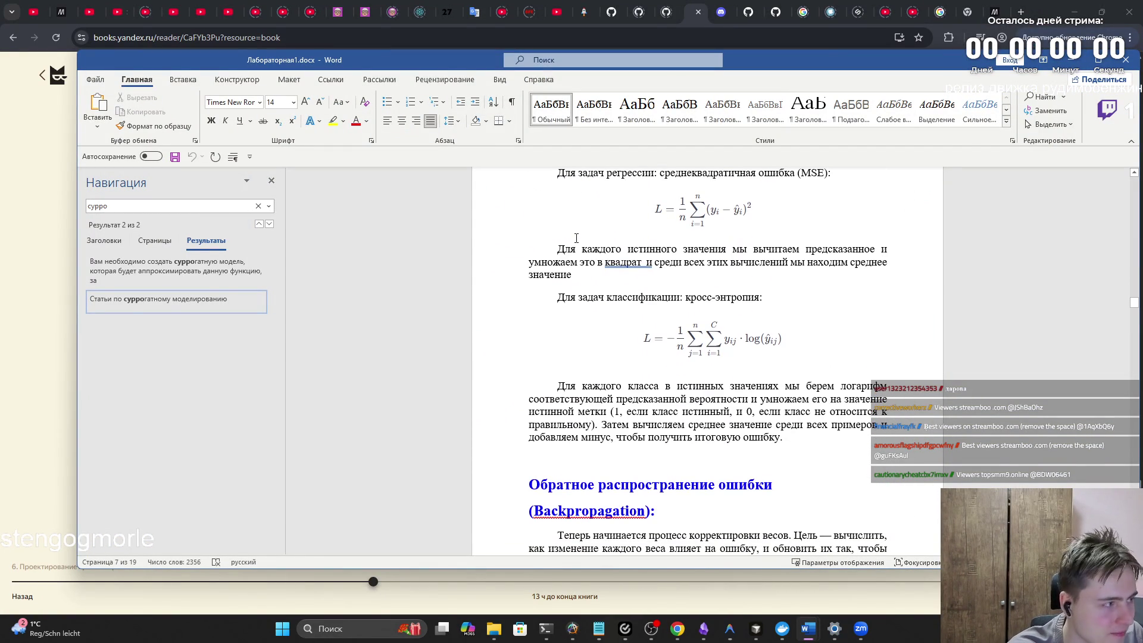
scroll(566, 238, "down", 7)
scroll(567, 277, "down", 1)
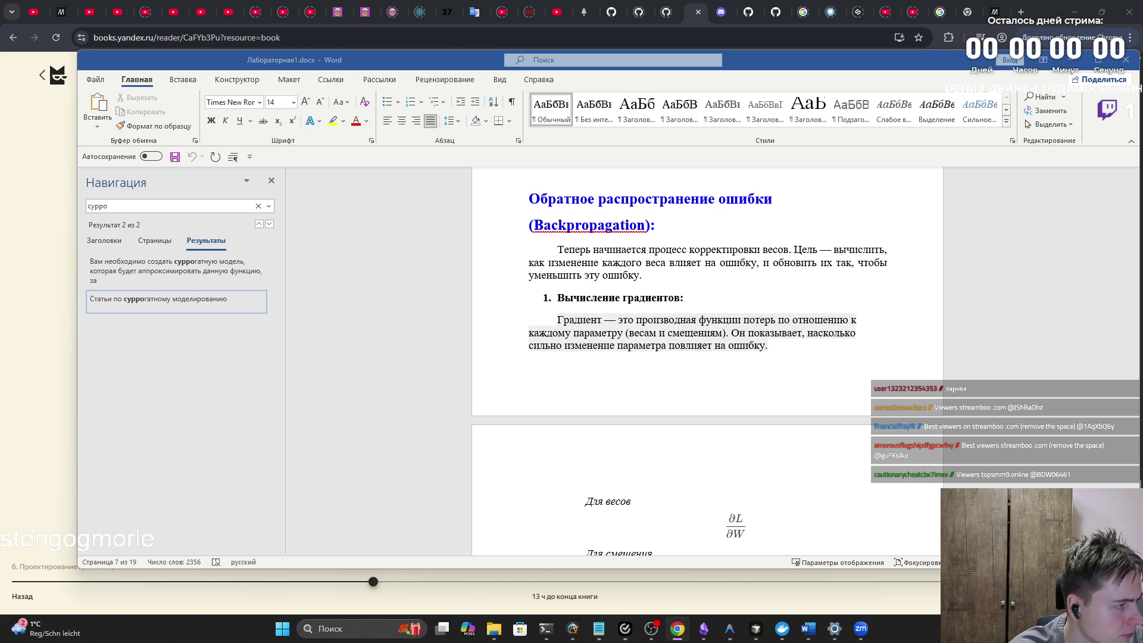
scroll(560, 318, "down", 10)
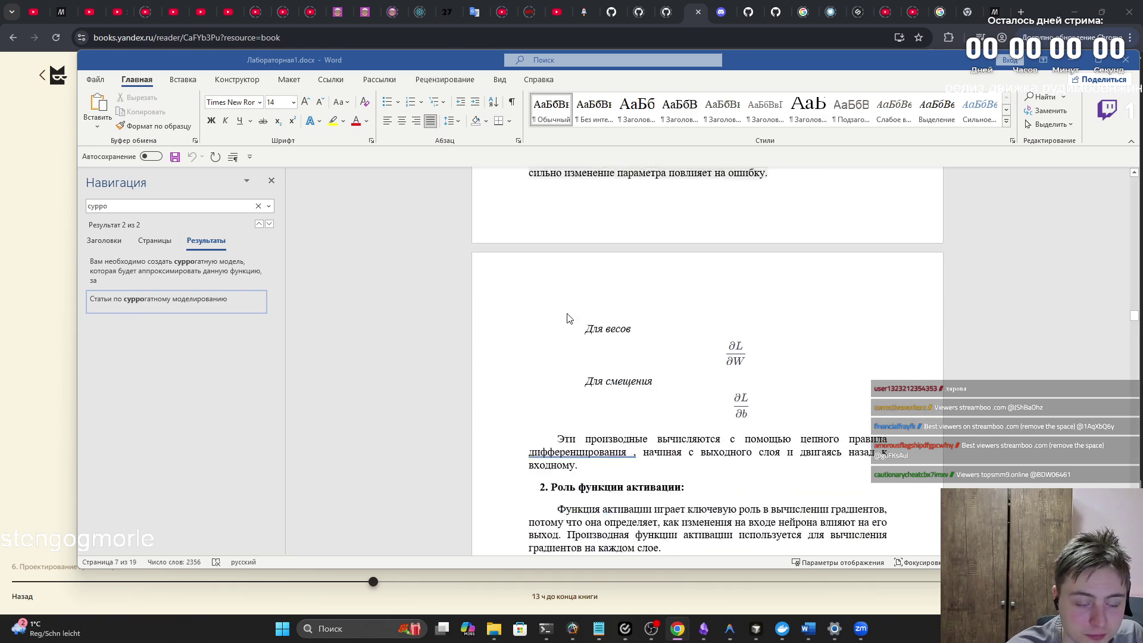
scroll(568, 320, "down", 10)
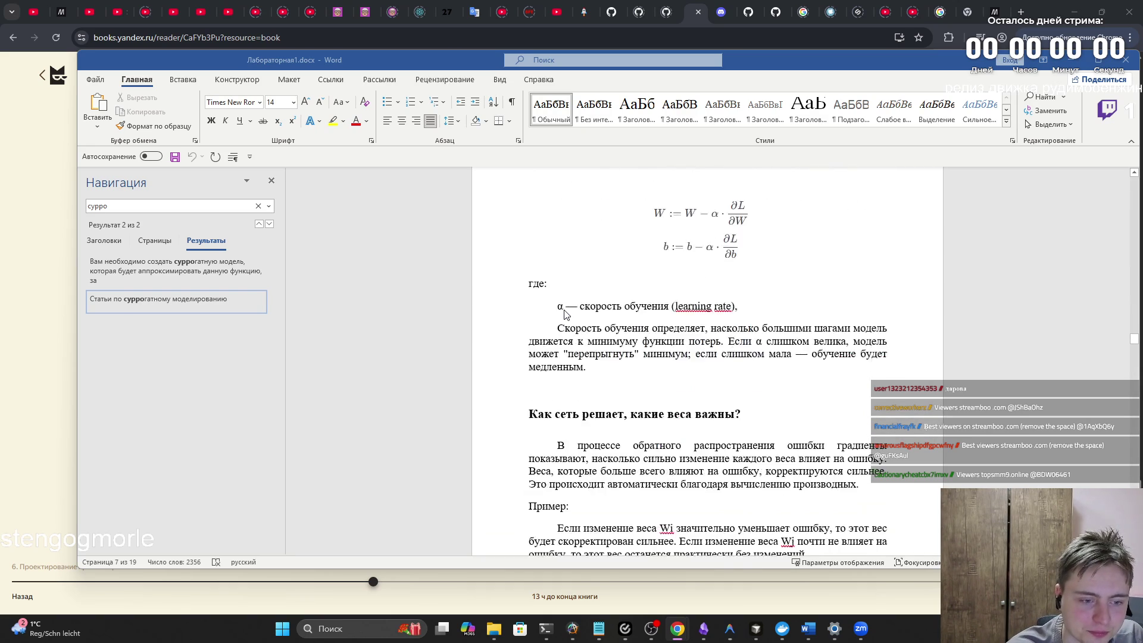
left_click_drag(1134, 344, 1132, 365)
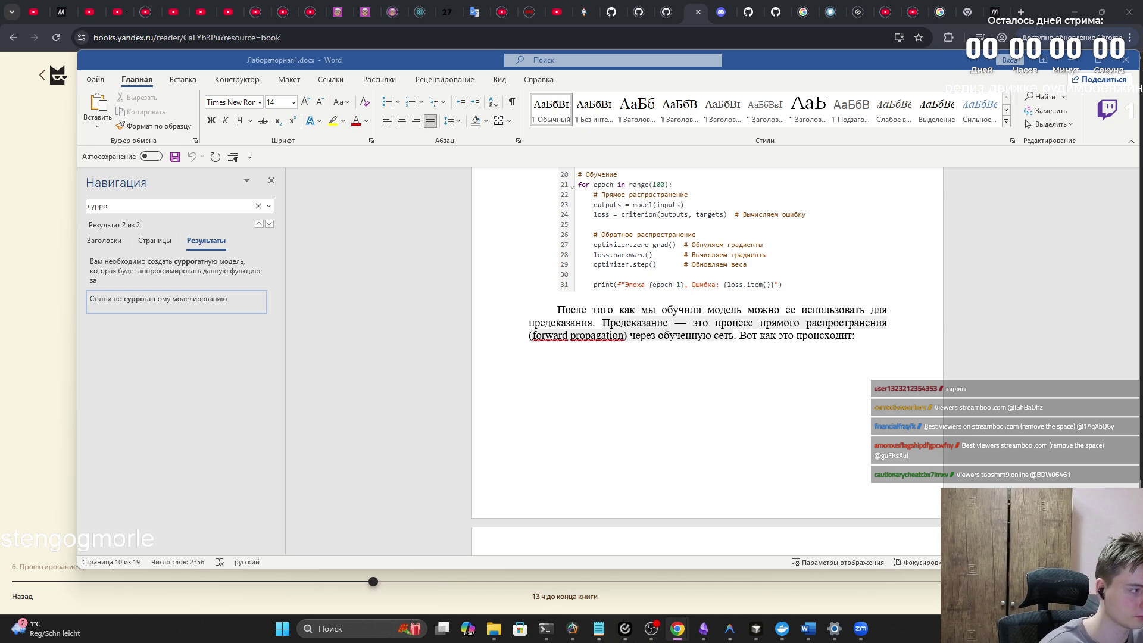
Step: Scroll back up from the Python example to the W := W − α·∂L/∂W learning-rate formulas
scroll(683, 455, "up", 10)
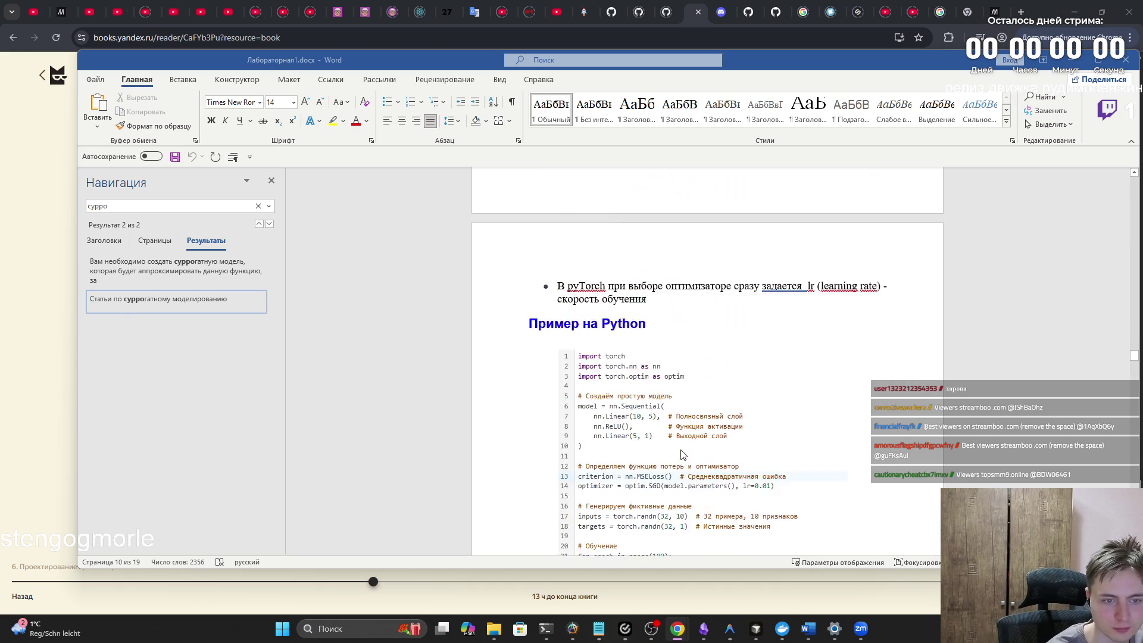
scroll(676, 454, "down", 3)
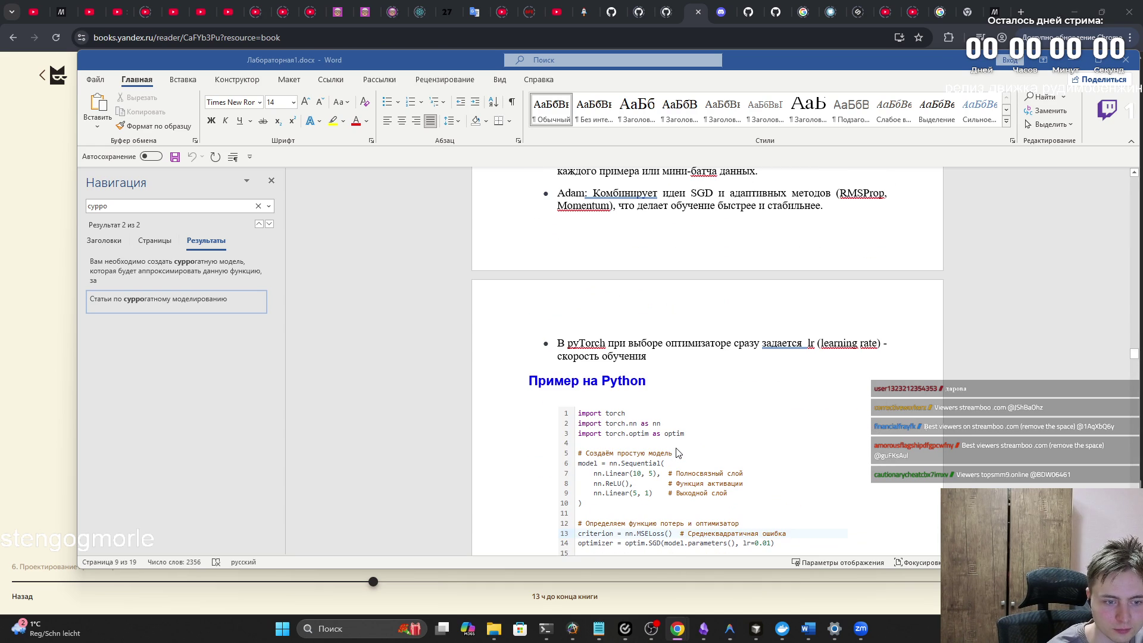
scroll(677, 453, "up", 8)
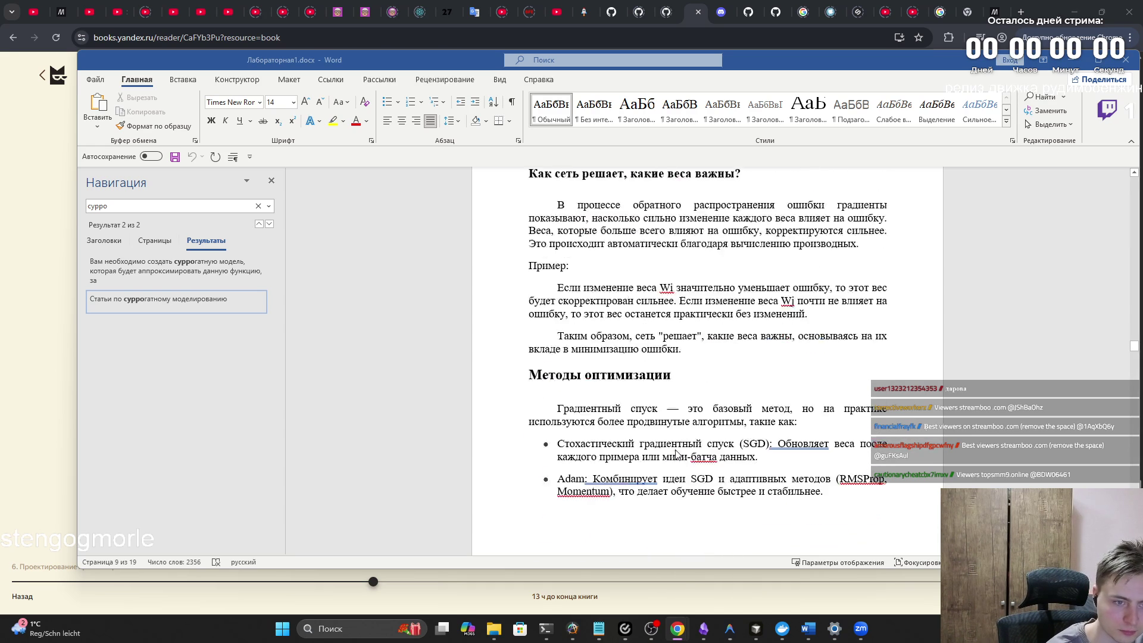
scroll(677, 454, "up", 15)
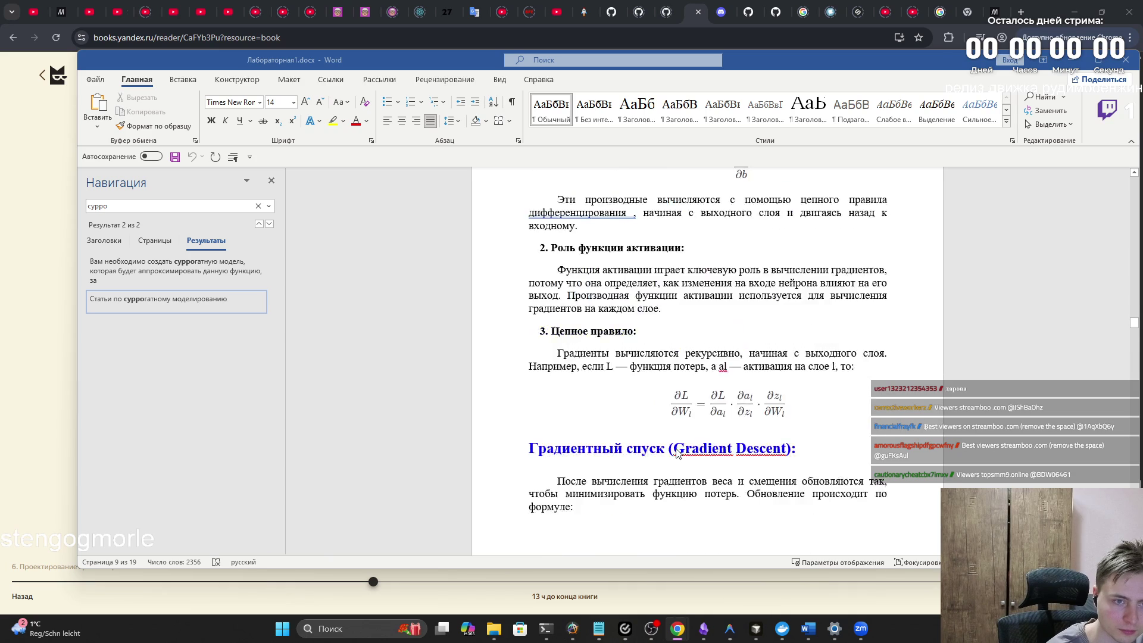
scroll(681, 453, "up", 15)
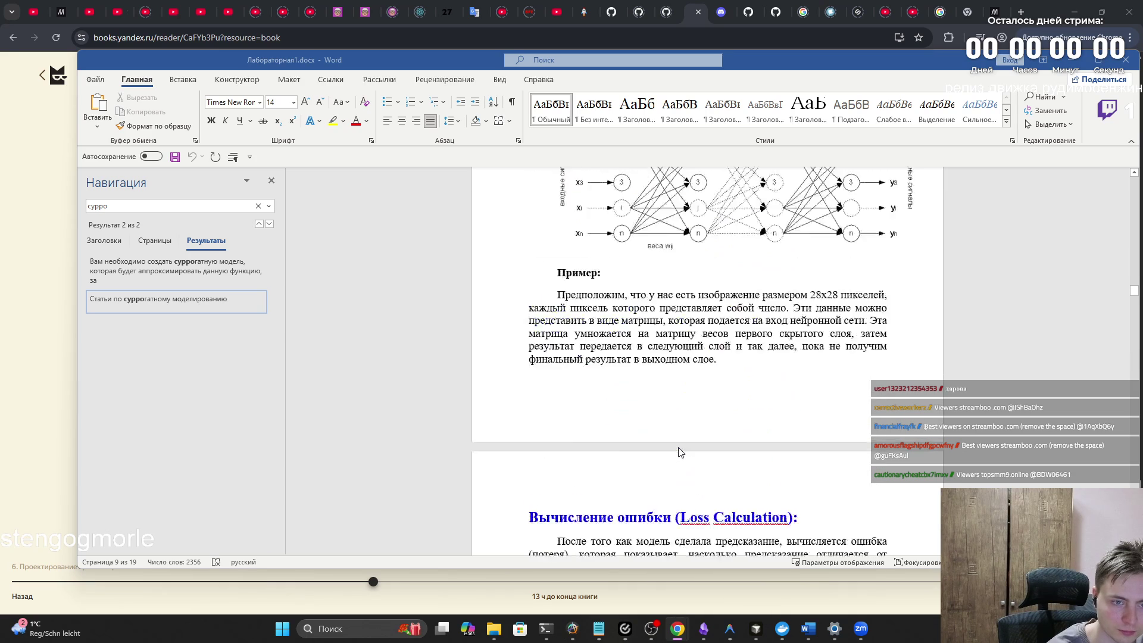
scroll(679, 451, "up", 8)
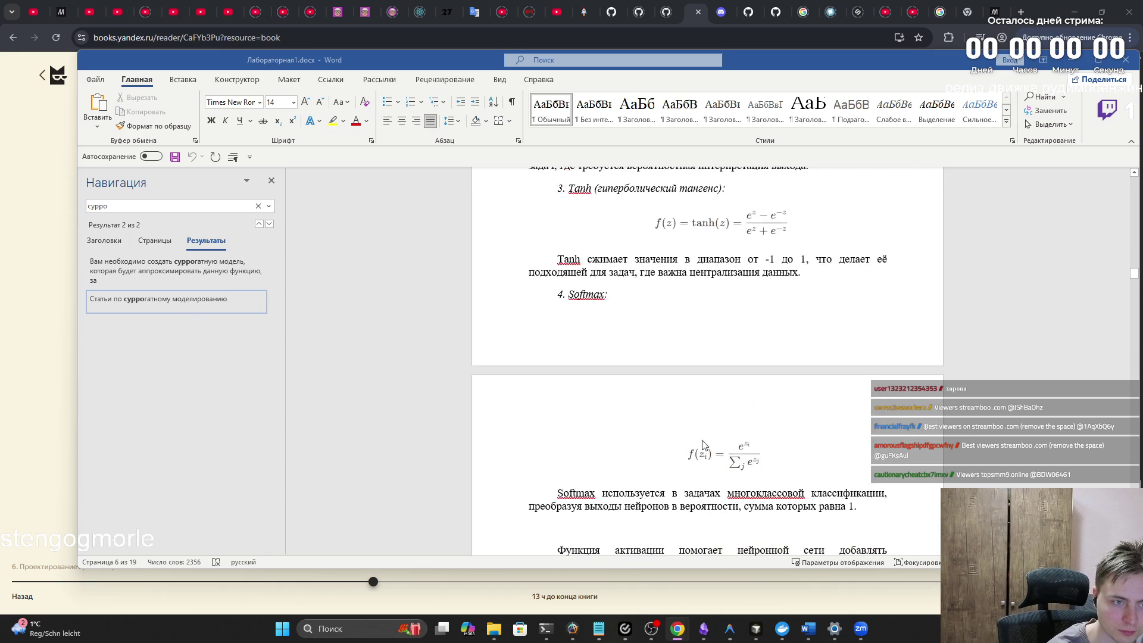
mouse_move(1132, 275)
left_mouse_down()
mouse_move(1128, 200)
mouse_move(1122, 219)
mouse_move(1117, 205)
mouse_move(1078, 359)
left_mouse_up()
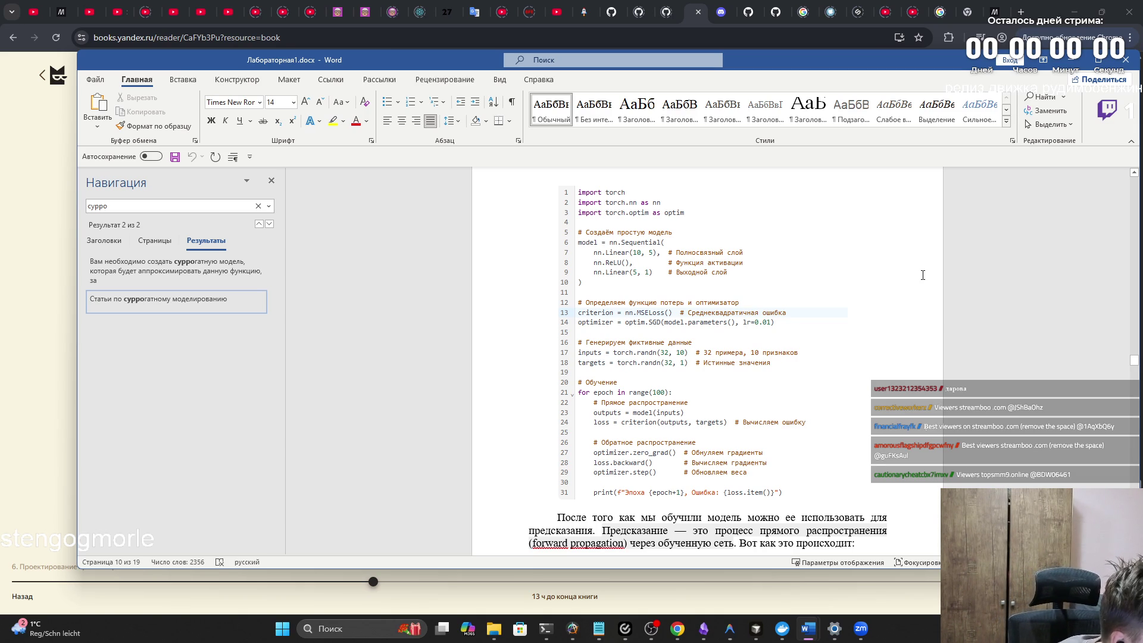
Step: Scroll down past the training code toward the prediction and softmax code block on page 11
scroll(797, 339, "down", 3)
scroll(793, 343, "down", 9)
scroll(783, 350, "down", 3)
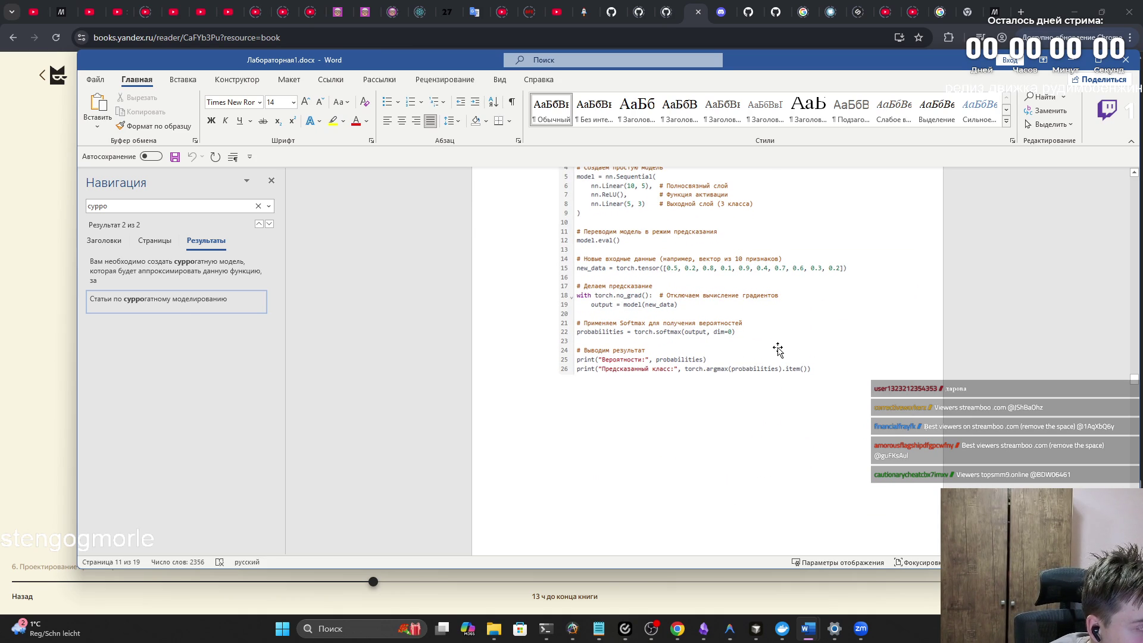
mouse_move(1134, 379)
left_mouse_down()
mouse_move(1128, 217)
mouse_move(1110, 267)
left_mouse_up()
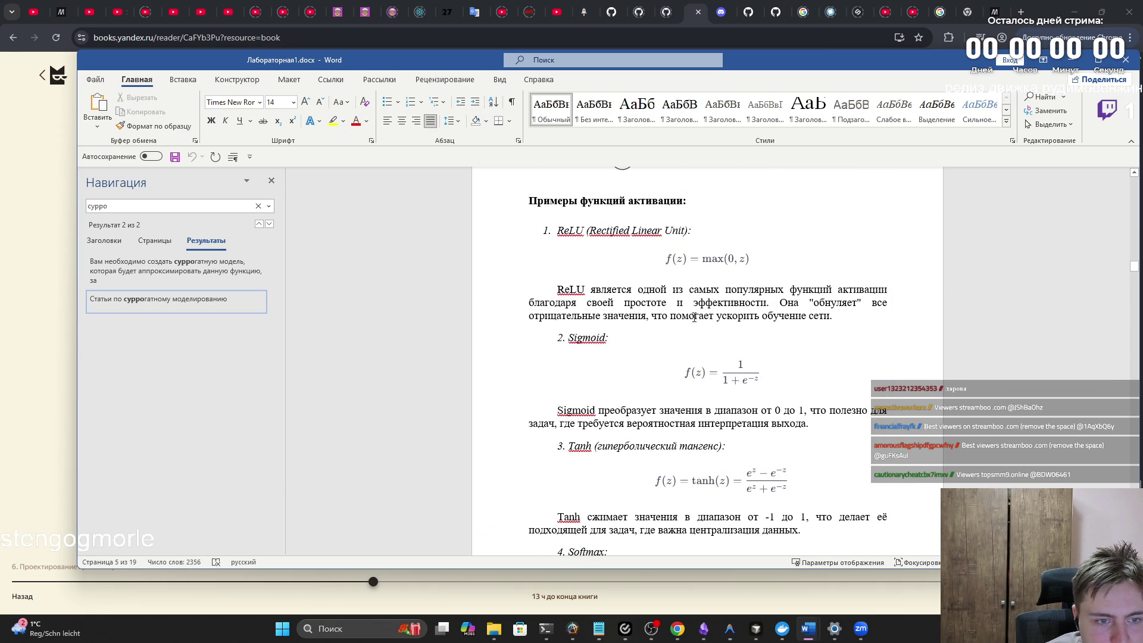
Step: Frame the page 5 'Примеры функций активации' section with ReLU, Sigmoid and Tanh formulas
scroll(816, 354, "down", 3)
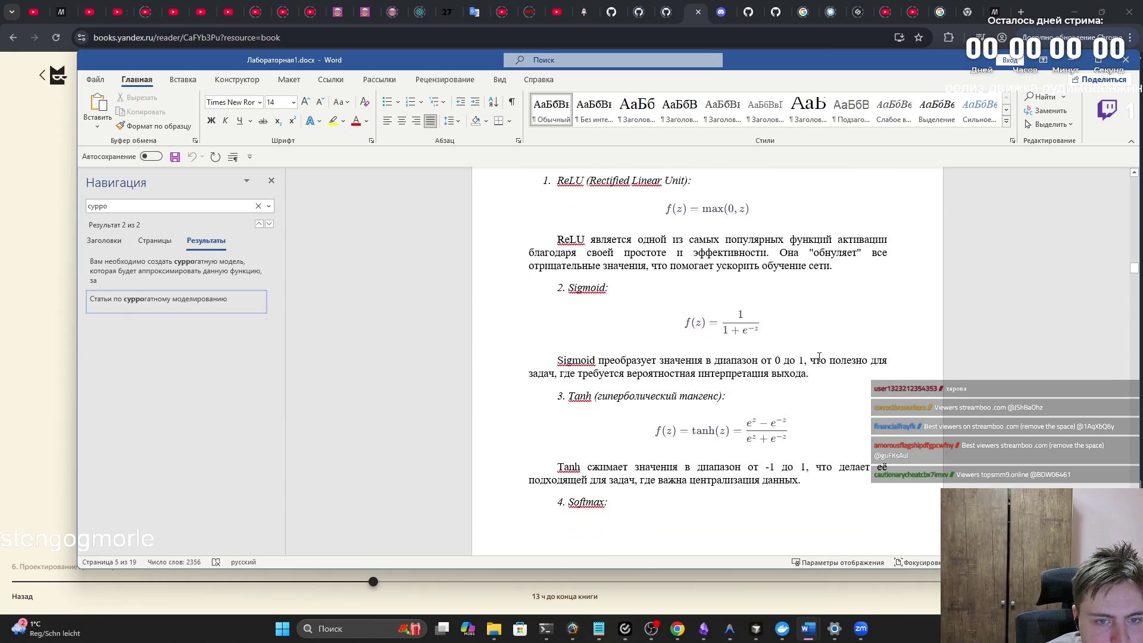
scroll(819, 356, "up", 1)
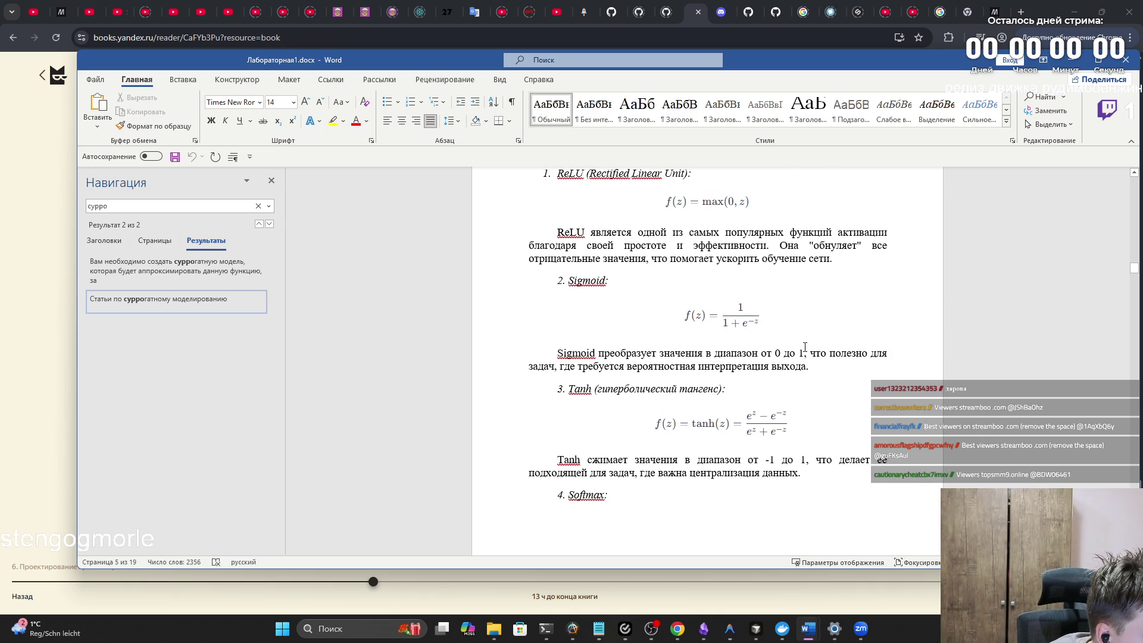
scroll(804, 347, "down", 2)
scroll(803, 343, "up", 1)
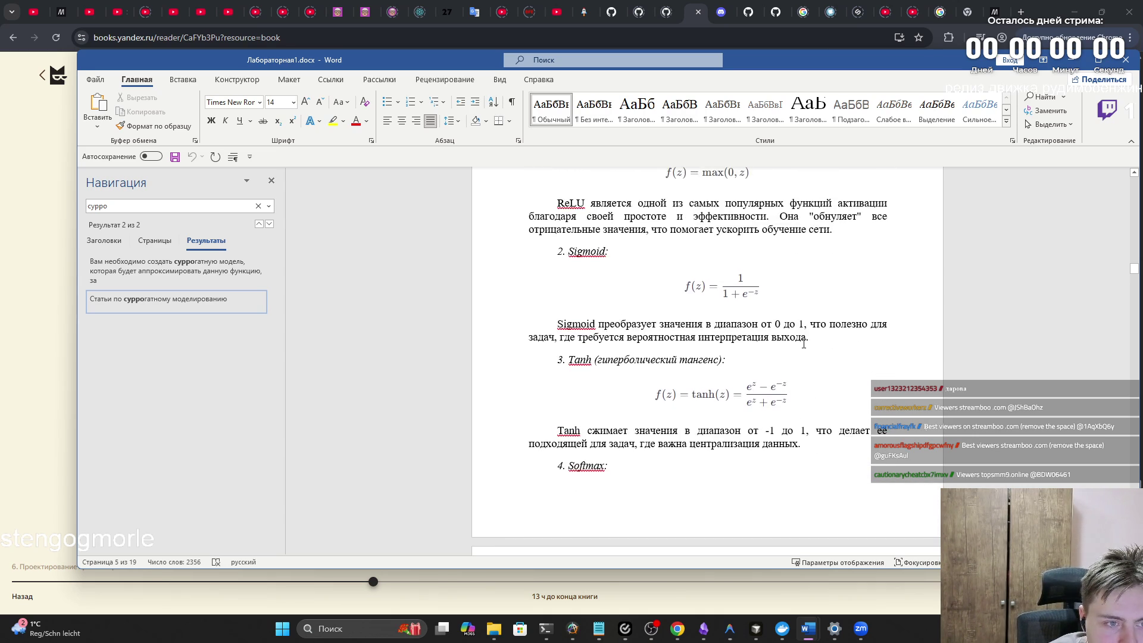
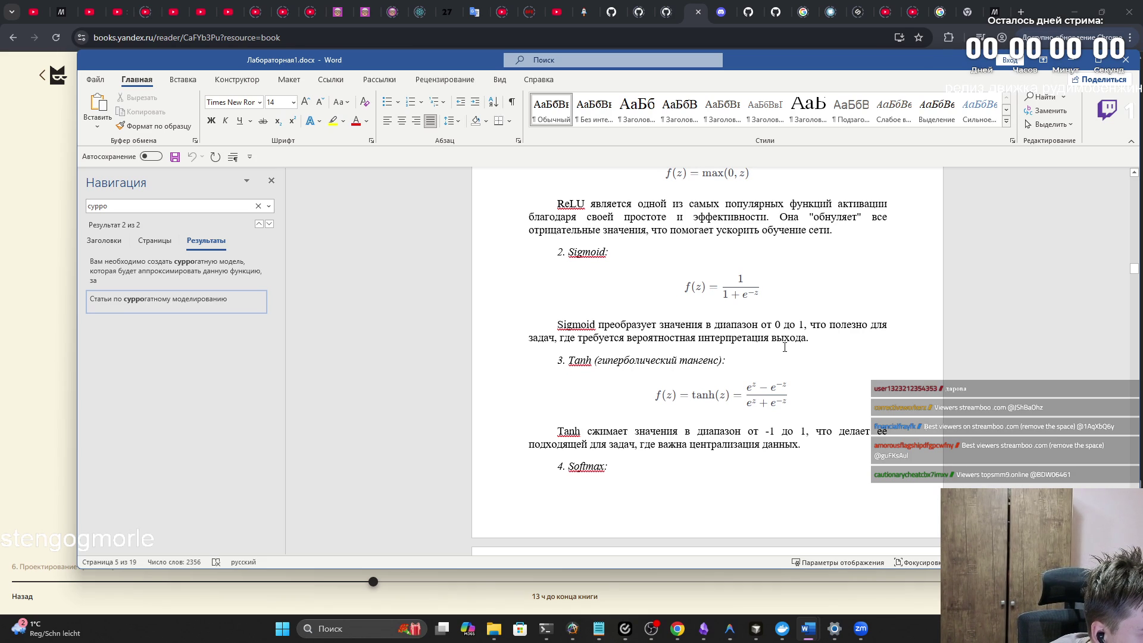
Step: Scroll down through the Tanh, Softmax and Loss Calculation sections of the report
scroll(784, 347, "down", 15)
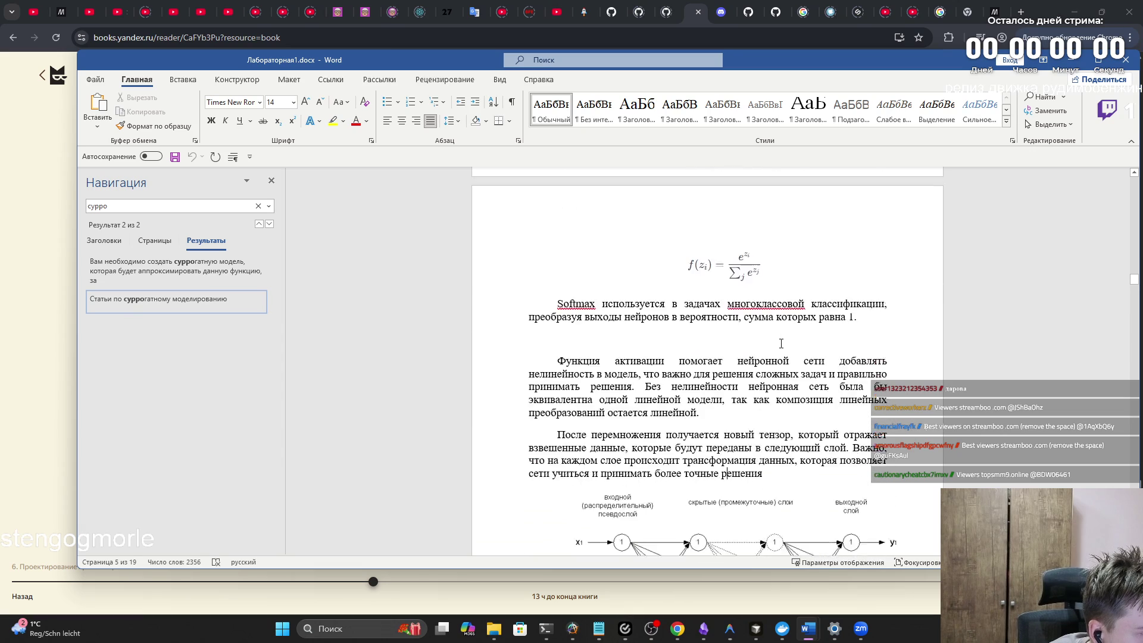
scroll(781, 344, "down", 2)
scroll(780, 342, "down", 8)
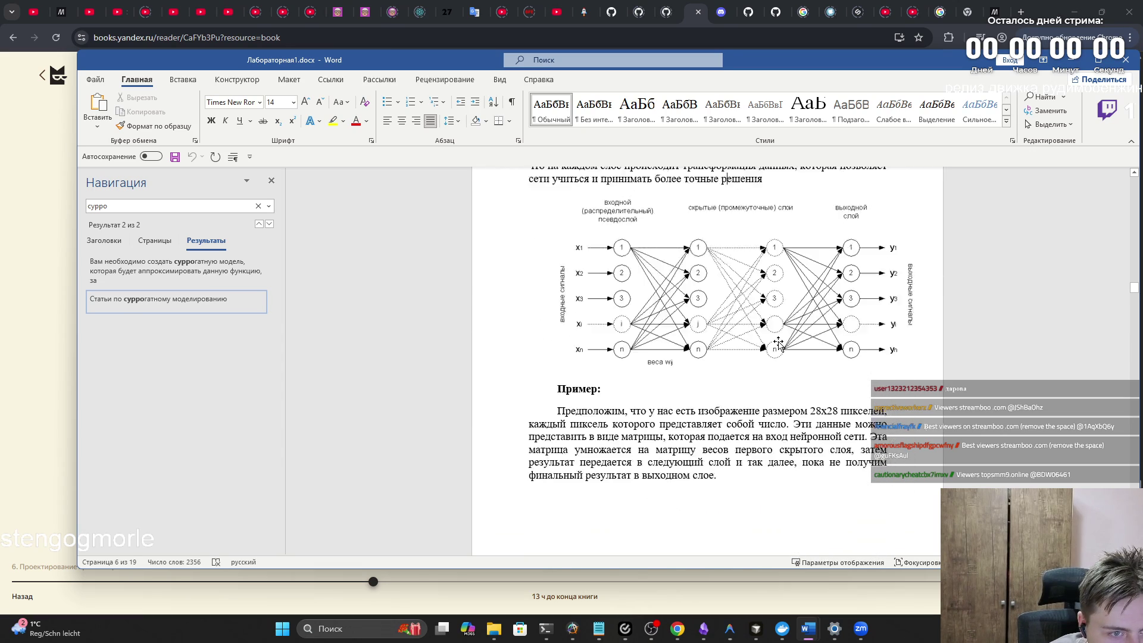
scroll(779, 342, "down", 8)
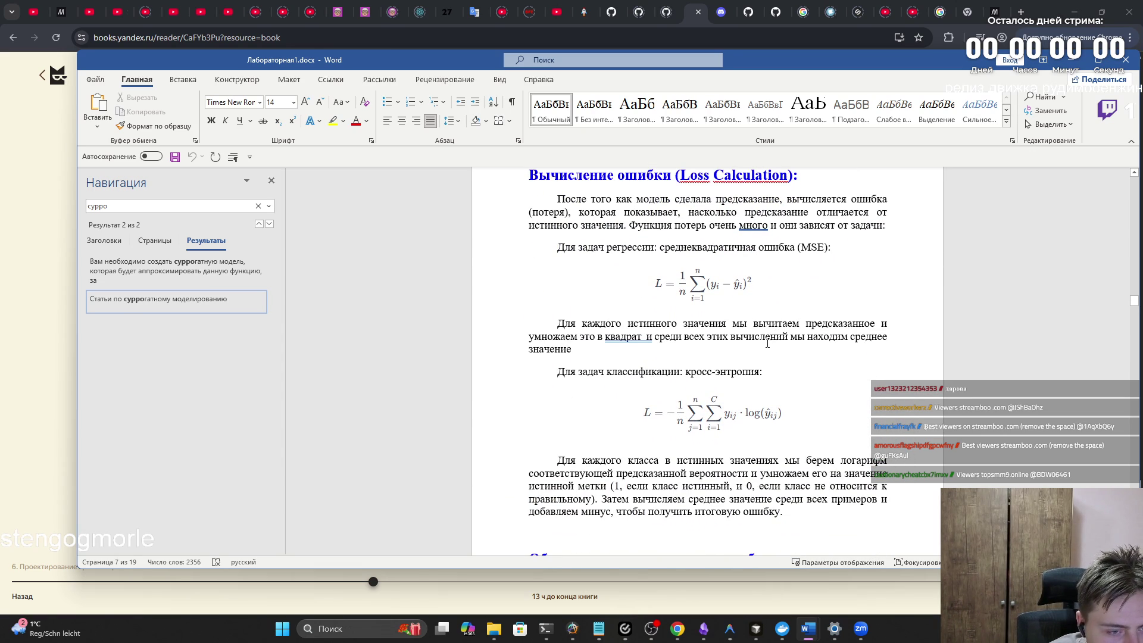
scroll(765, 344, "down", 1)
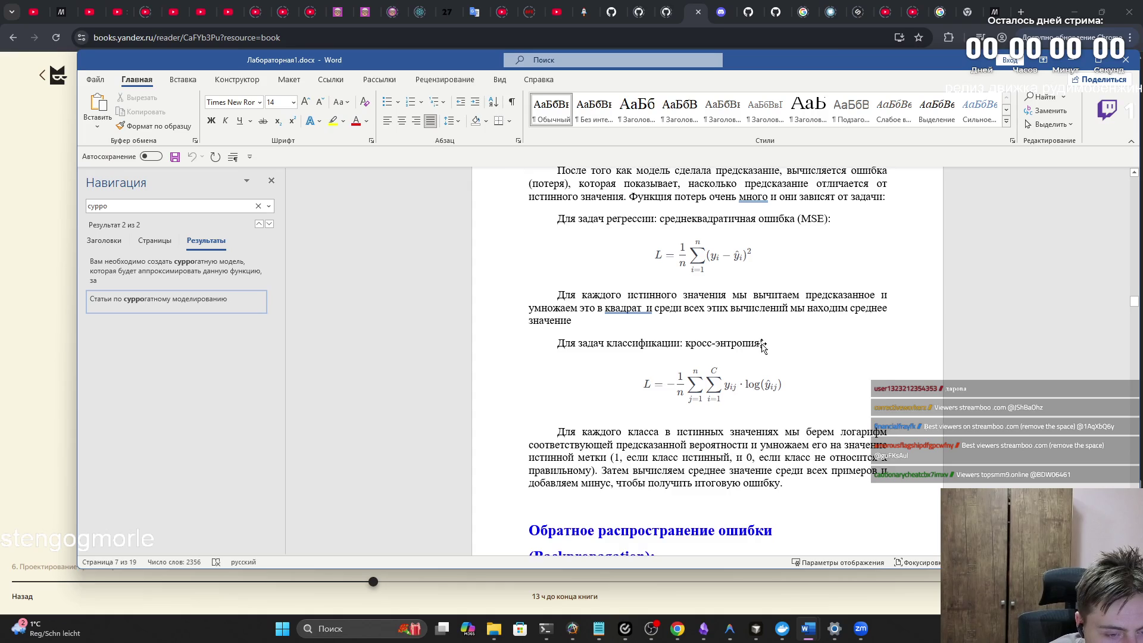
scroll(763, 344, "down", 2)
scroll(762, 344, "up", 4)
scroll(744, 476, "down", 2)
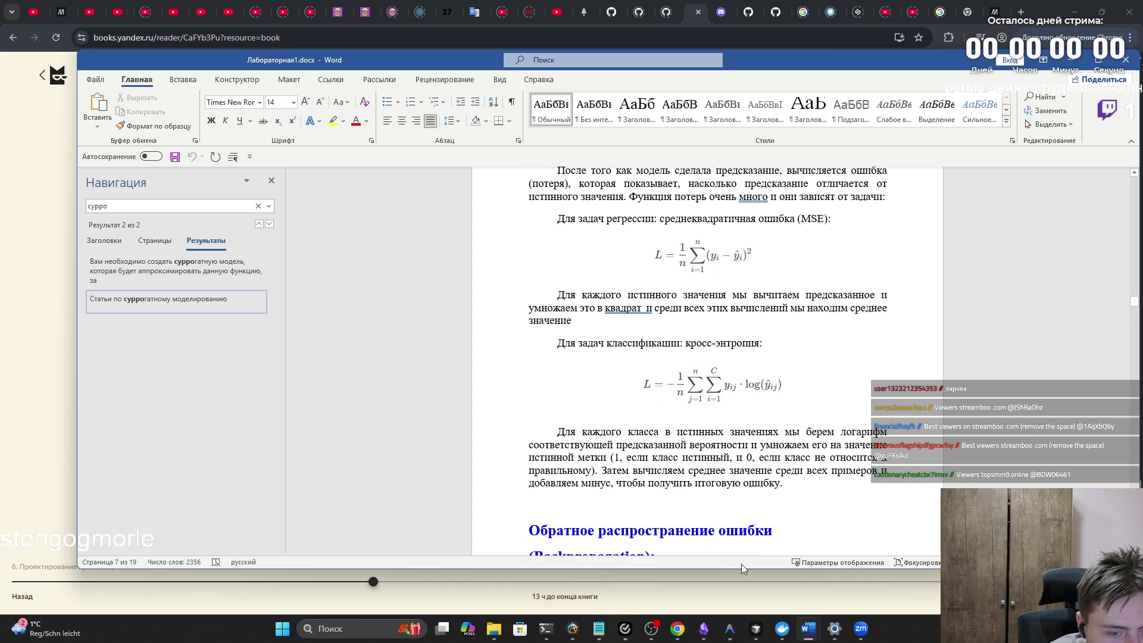
Step: Briefly switch to another app and the Zoom Workplace window, then return to the report
left_click(650, 630)
left_click(650, 630)
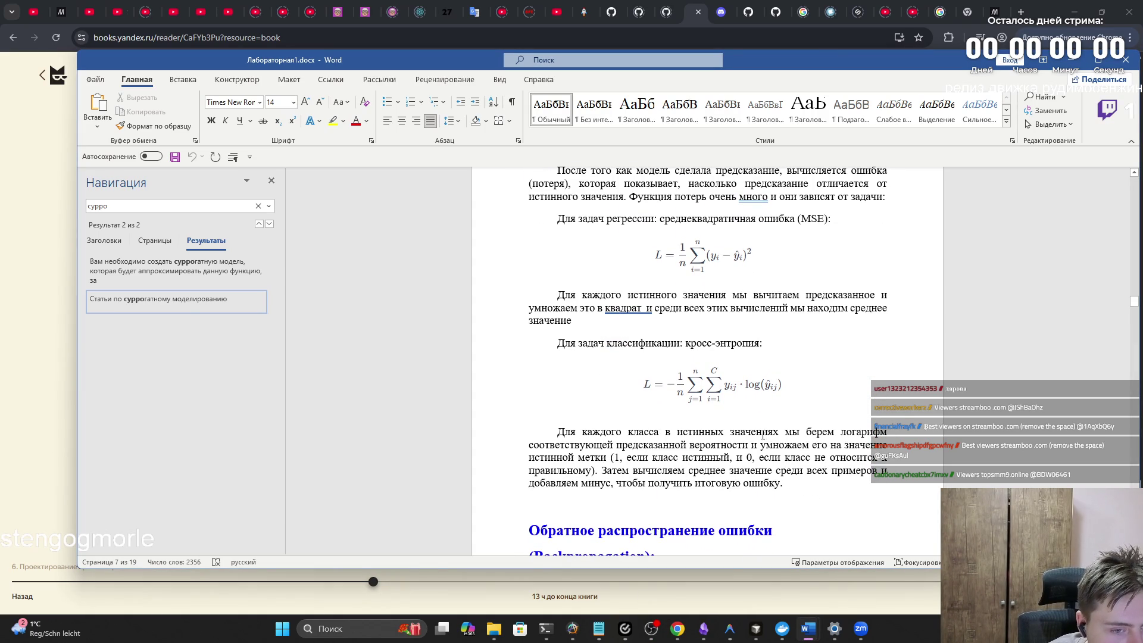
left_click(861, 629)
left_click(860, 629)
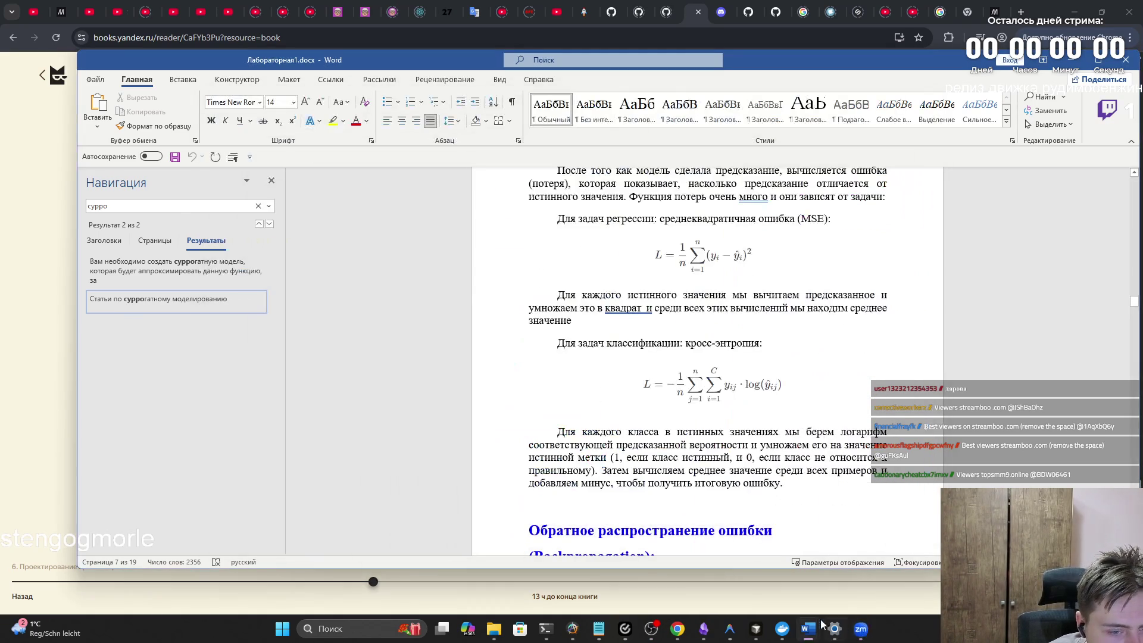
Step: Reach the ∂L/∂W and ∂L/∂b gradient formulas after glancing at the telegram-interview-bot code editor
scroll(729, 496, "down", 7)
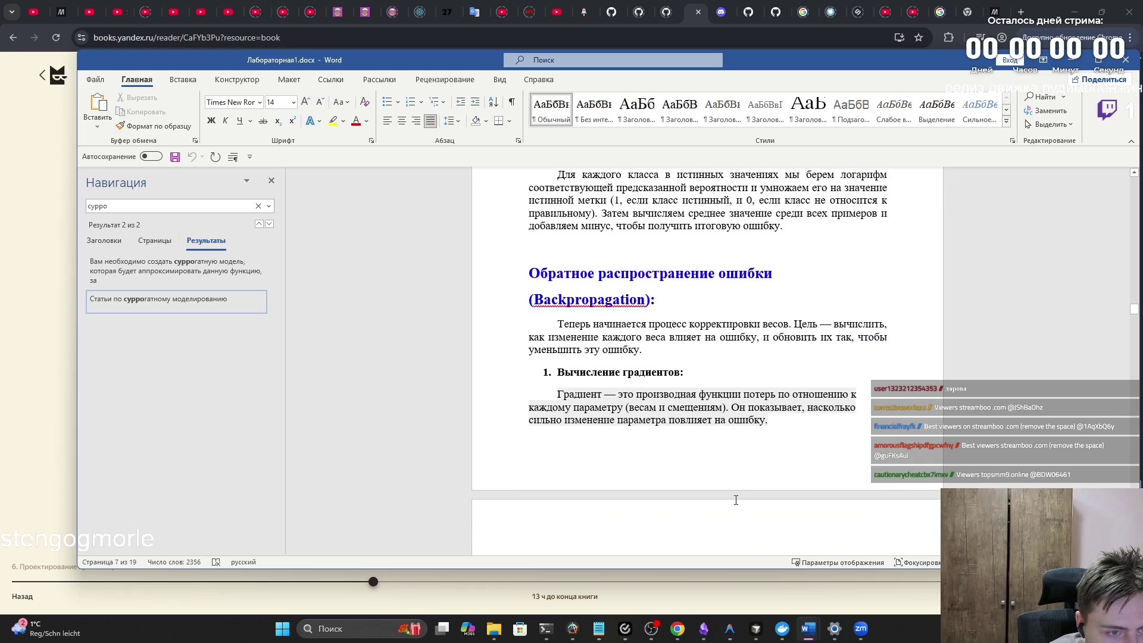
scroll(729, 495, "down", 6)
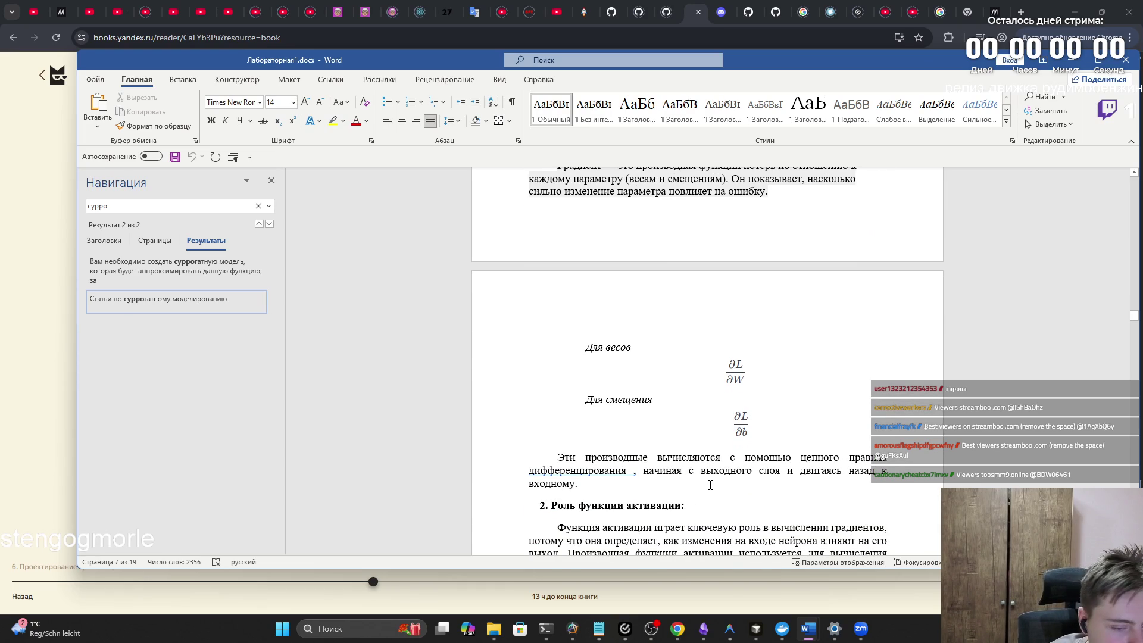
left_click(754, 632)
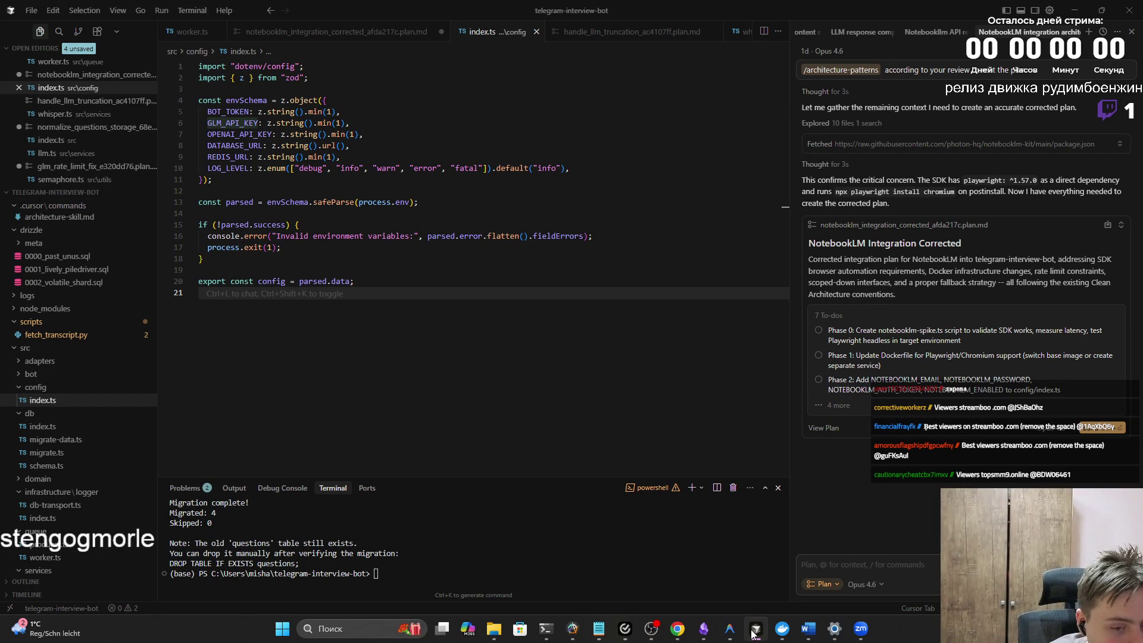
left_click(754, 634)
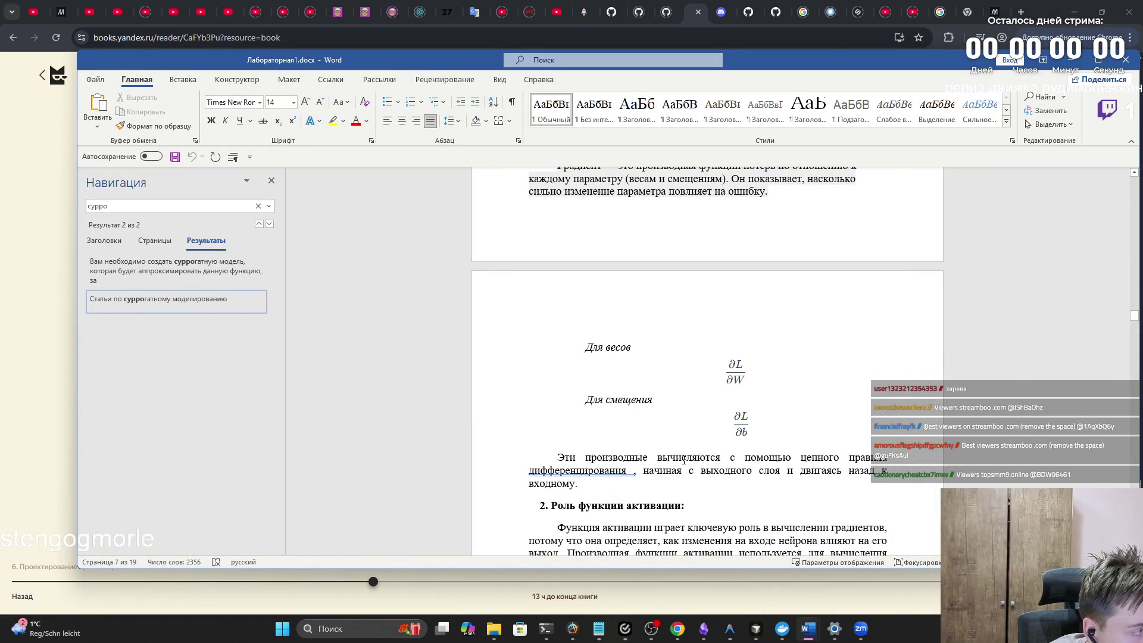
Step: Scroll back and forth through the backpropagation and training sections of the report
scroll(684, 460, "down", 3)
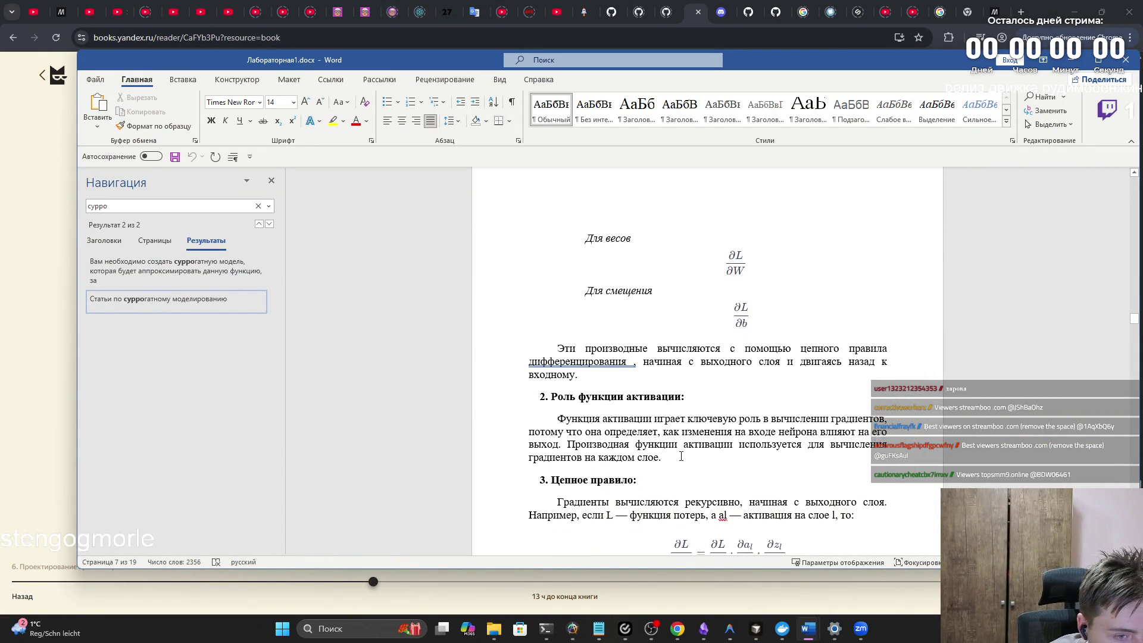
scroll(679, 455, "down", 3)
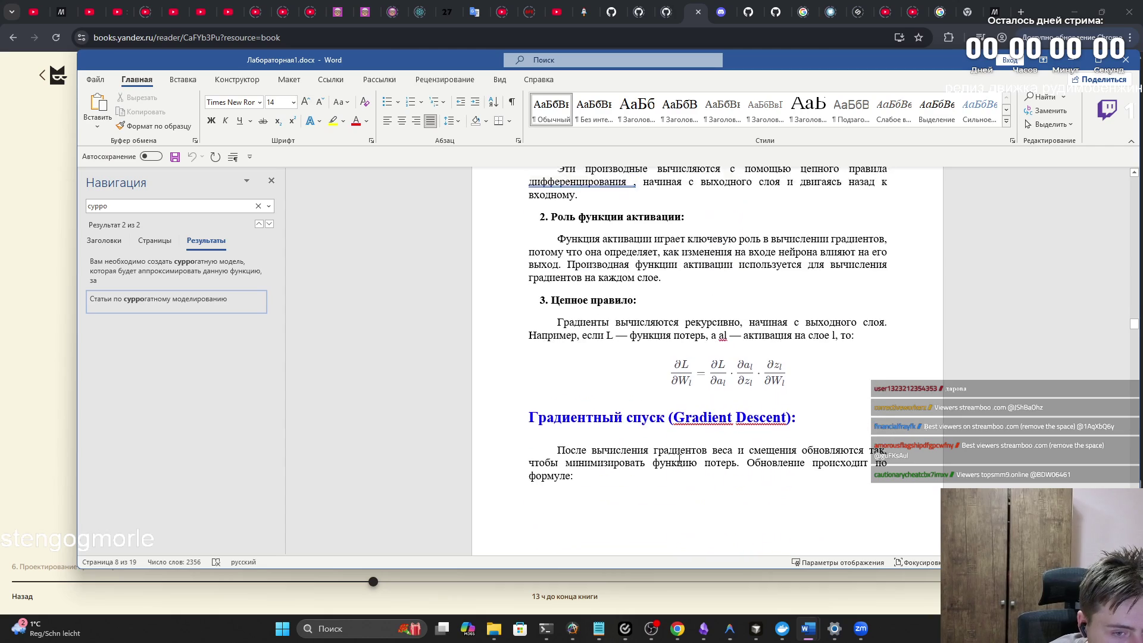
scroll(674, 454, "up", 13)
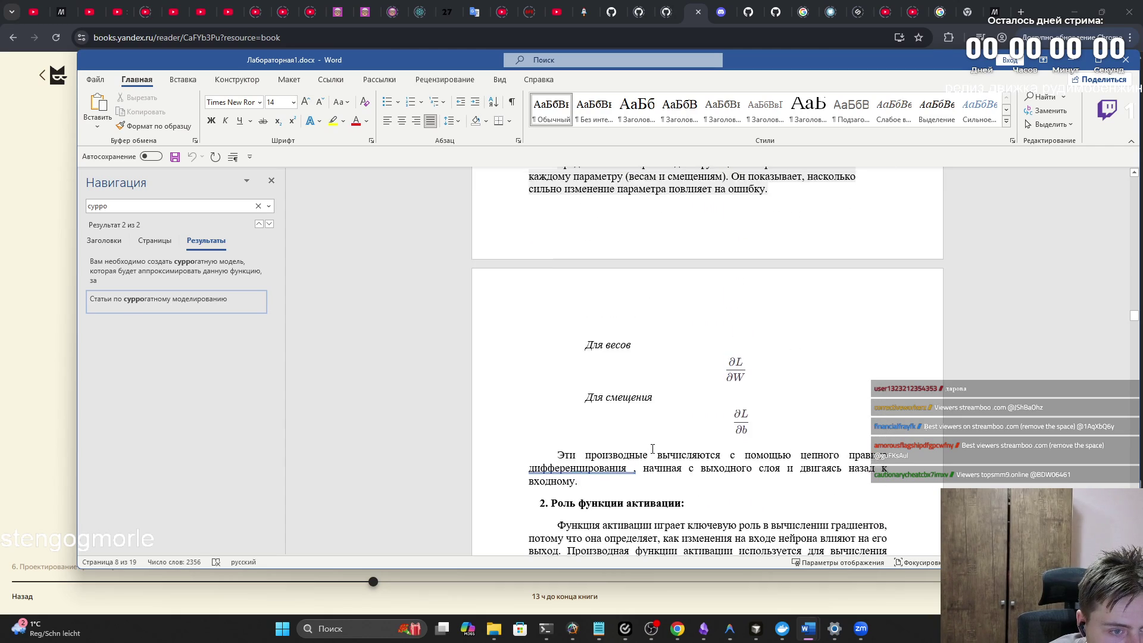
scroll(651, 455, "up", 3)
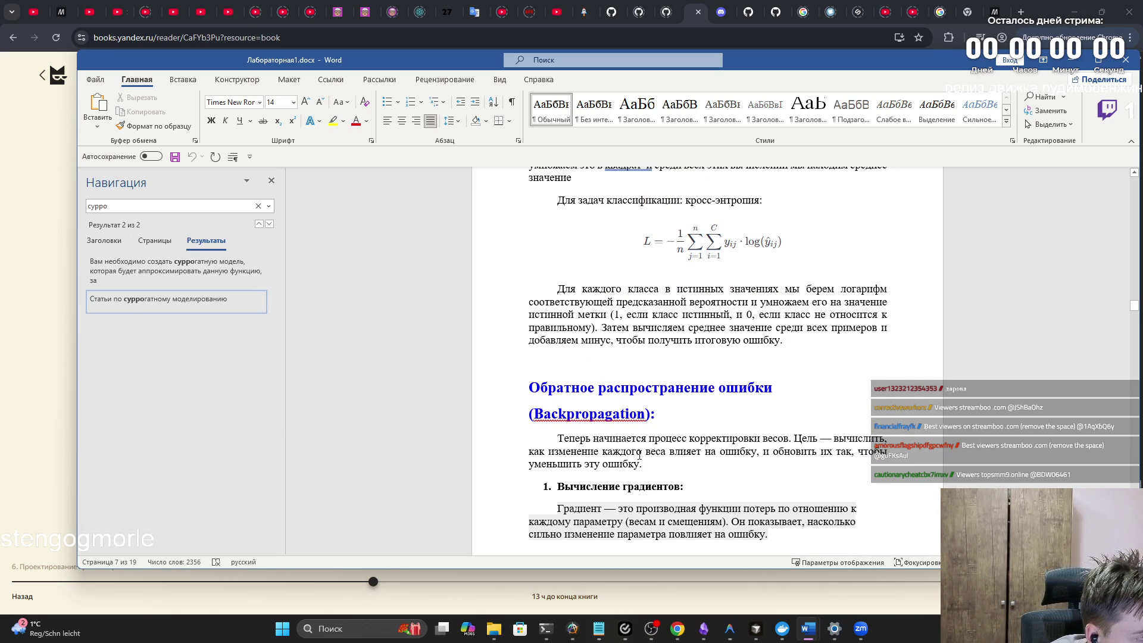
scroll(640, 455, "down", 10)
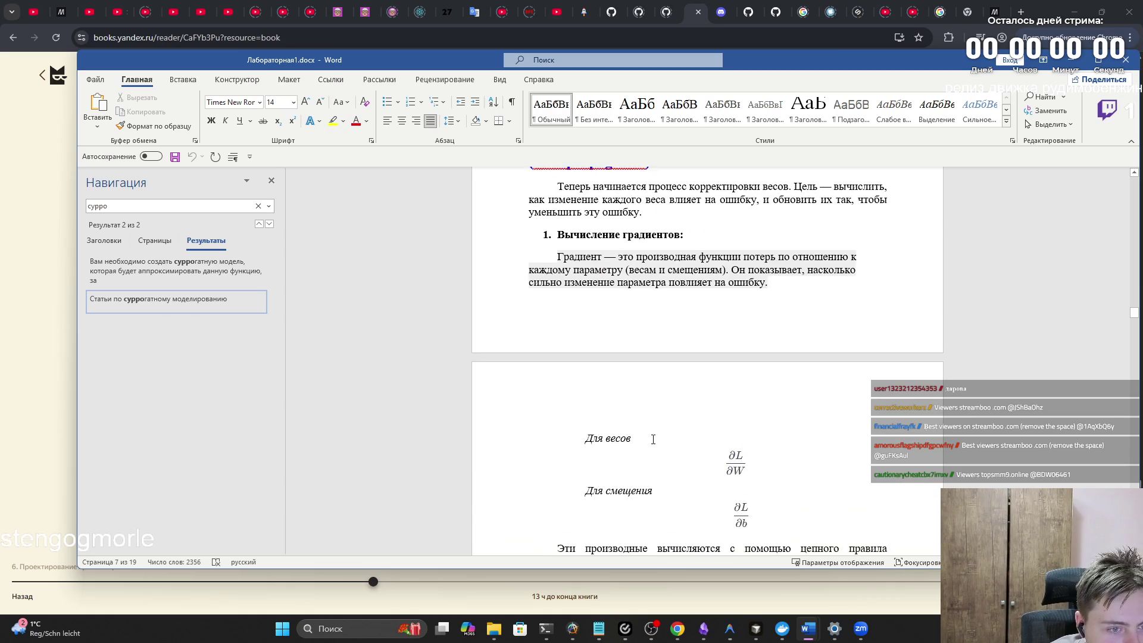
scroll(646, 429, "up", 1)
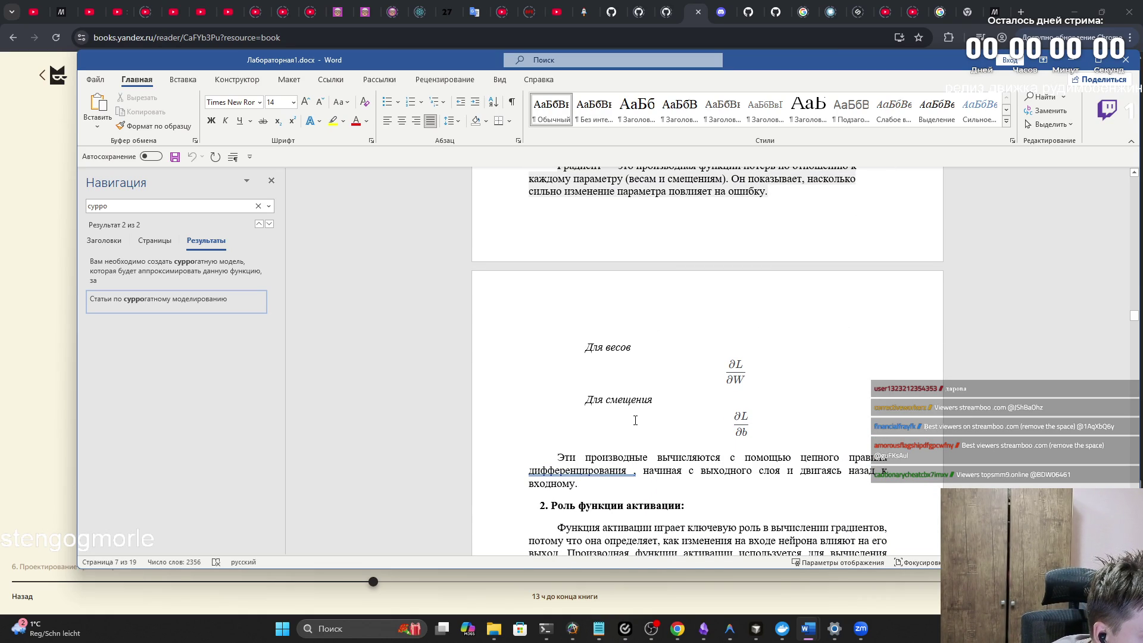
scroll(637, 411, "up", 5)
scroll(1002, 357, "up", 3)
left_click_drag(1133, 306, 1084, 224)
Step: Go back to page 1 showing the 'ЛАБОРАТОРНАЯ РАБОТА № 1' title, goals and tasks
scroll(903, 264, "down", 2)
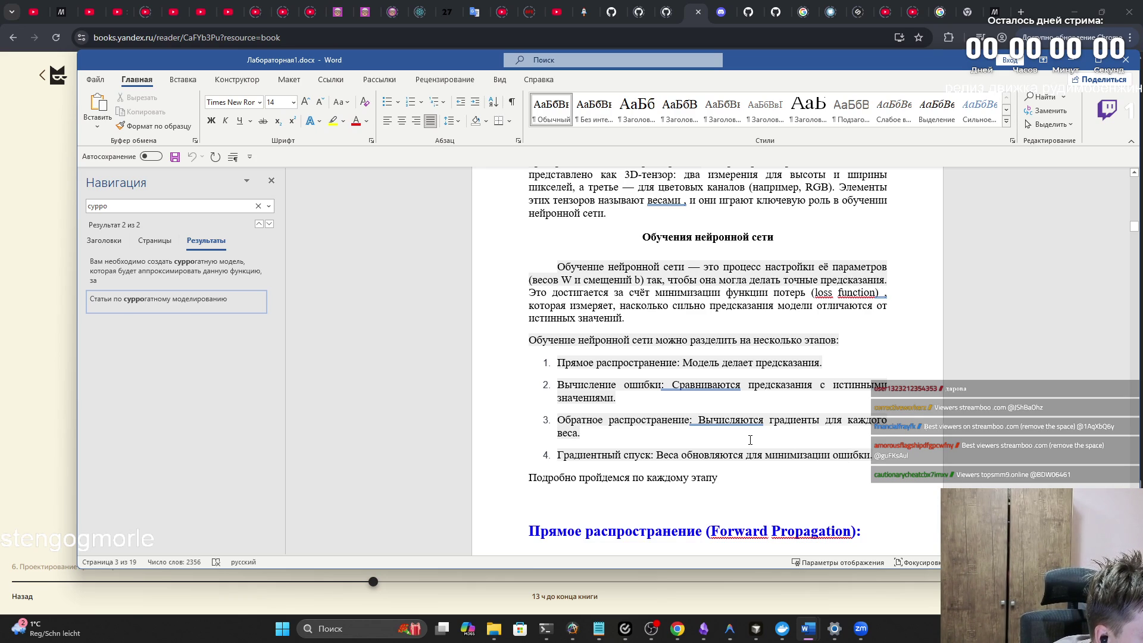
scroll(750, 438, "up", 5)
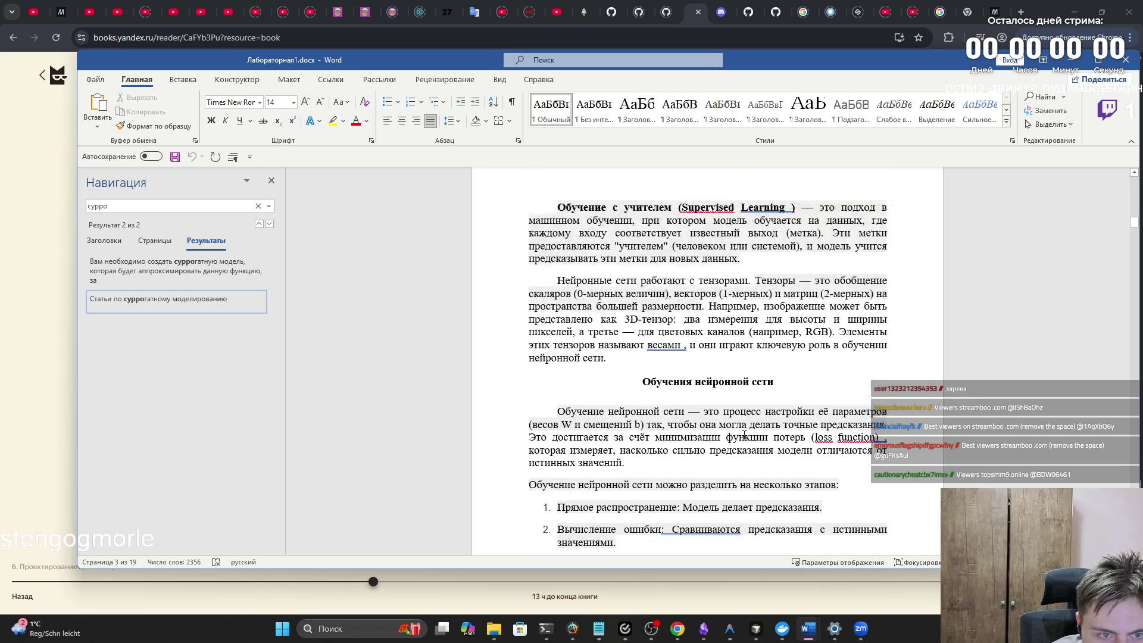
scroll(738, 429, "up", 12)
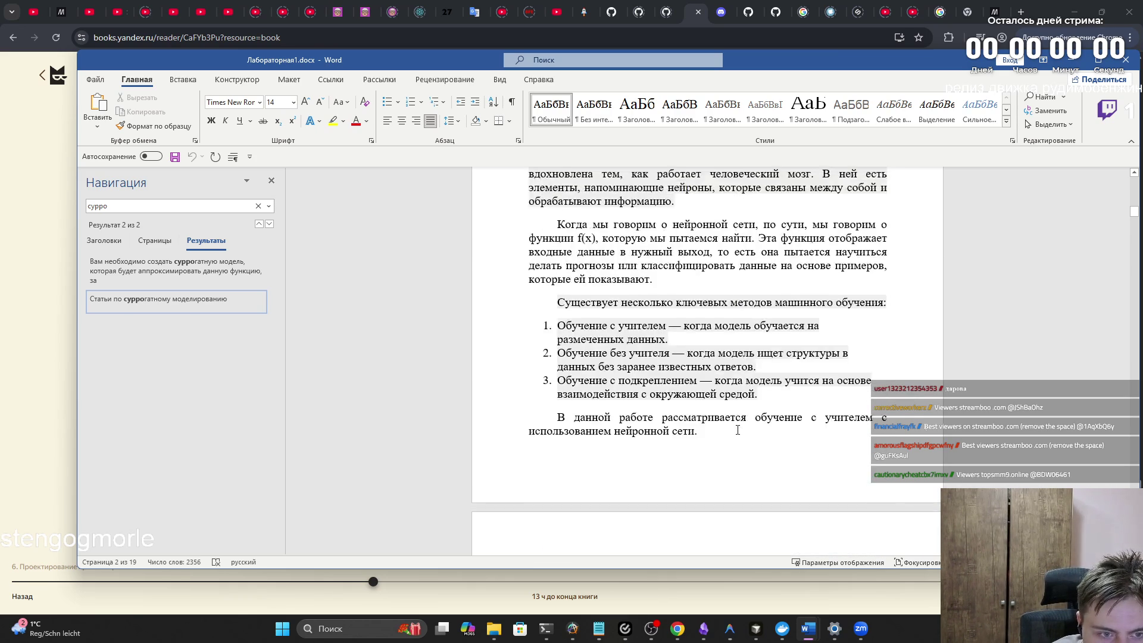
scroll(737, 430, "up", 10)
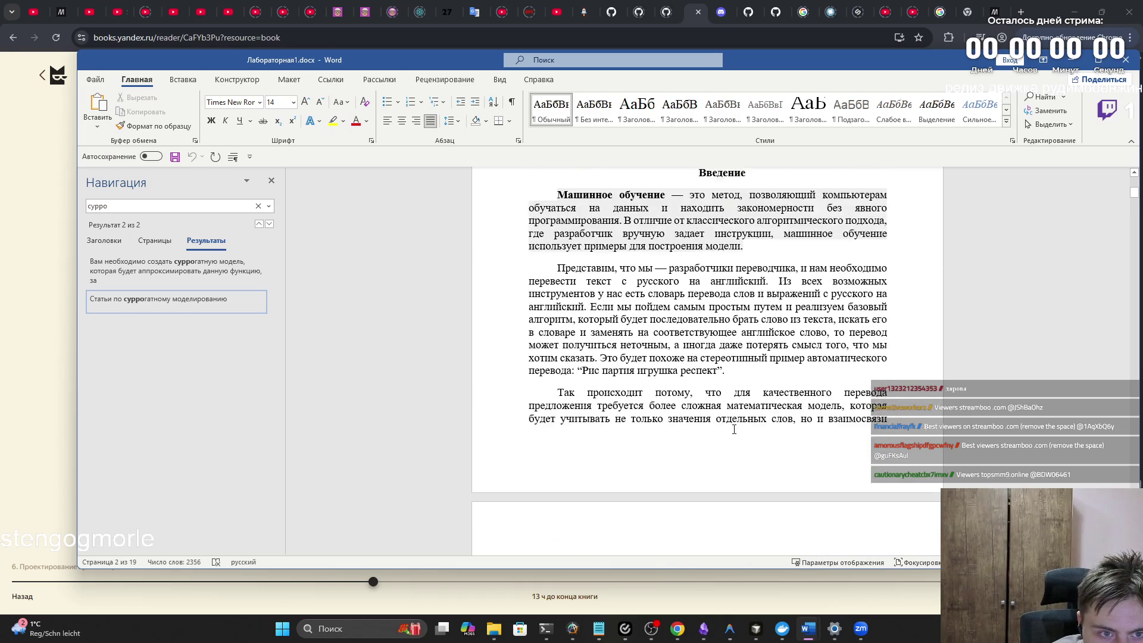
left_click_drag(1134, 185, 1124, 240)
scroll(1122, 234, "up", 3)
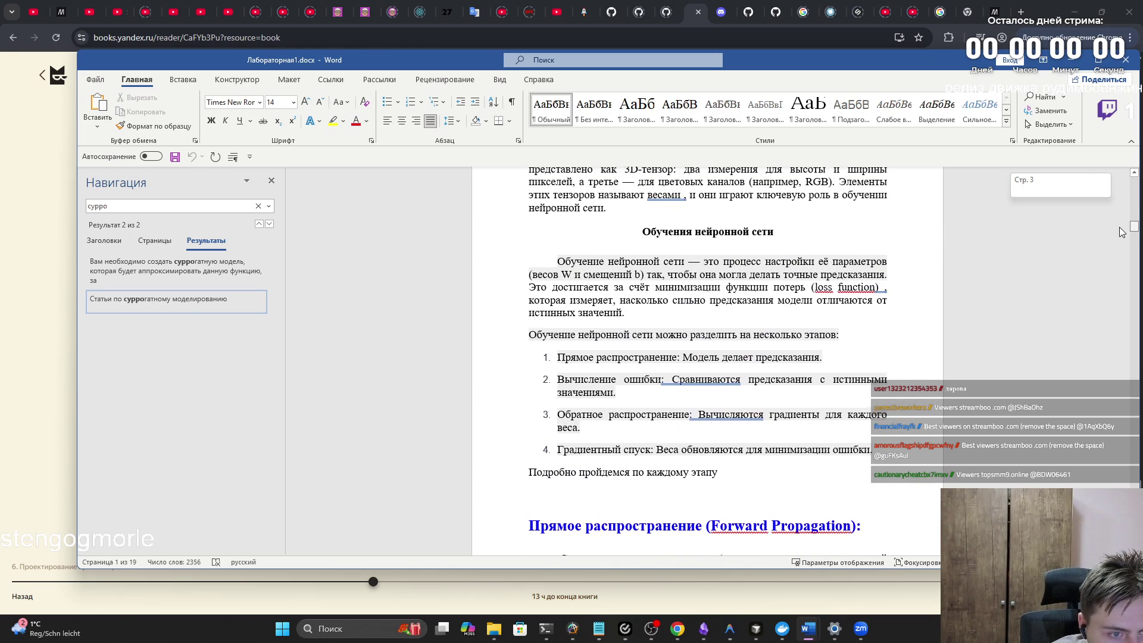
mouse_move(1121, 232)
left_mouse_down()
mouse_move(1091, 342)
mouse_move(1090, 327)
mouse_move(1099, 485)
mouse_move(1098, 176)
left_mouse_up()
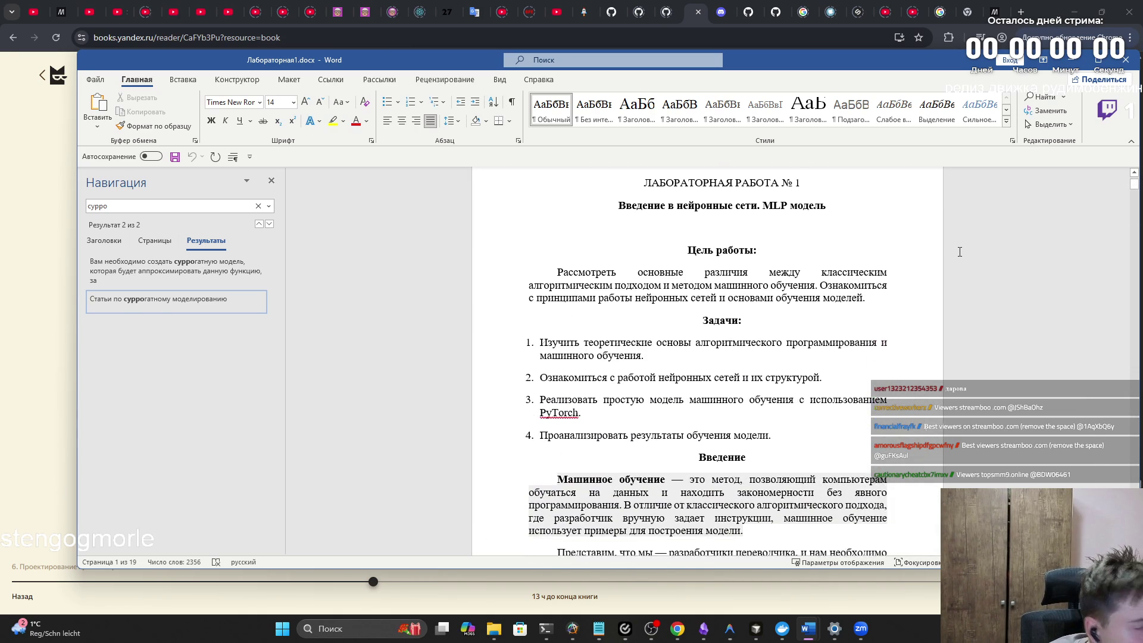
Step: Scroll from the network diagram past Loss Calculation and Backpropagation to the Градиентный спуск W and b update formulas
scroll(961, 250, "down", 3)
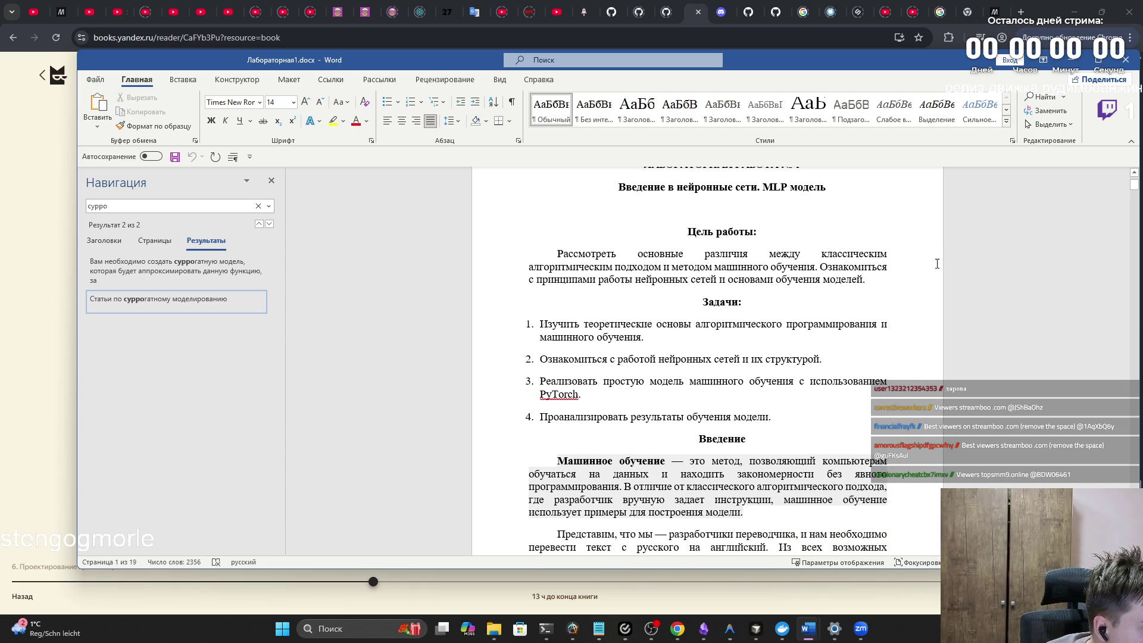
scroll(933, 259, "down", 20)
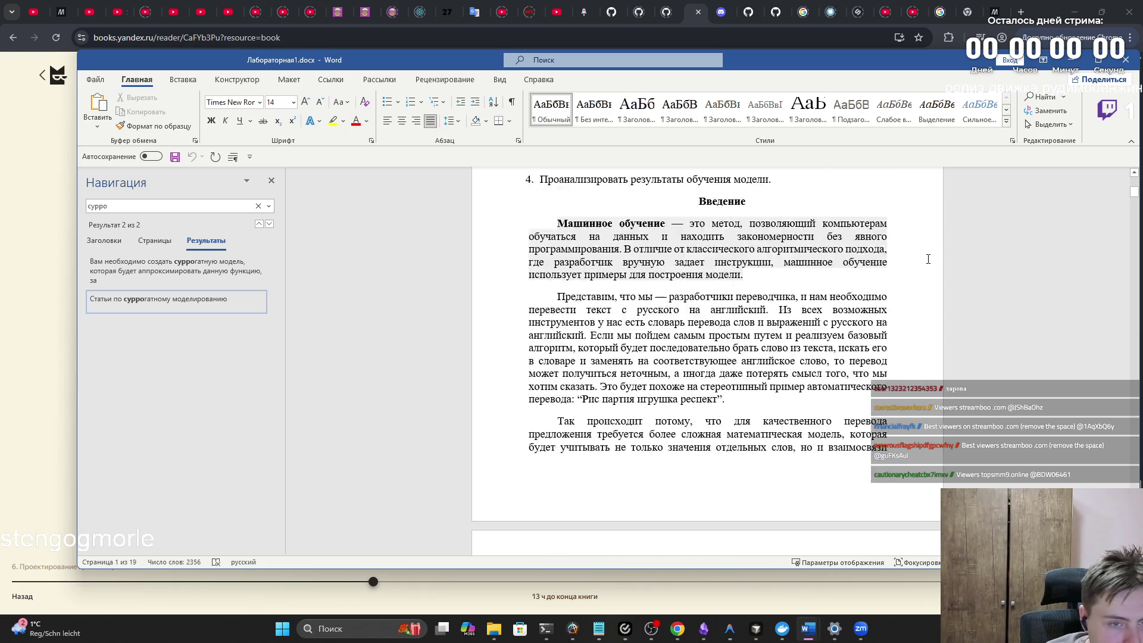
scroll(925, 258, "down", 8)
scroll(923, 258, "up", 8)
scroll(920, 259, "down", 19)
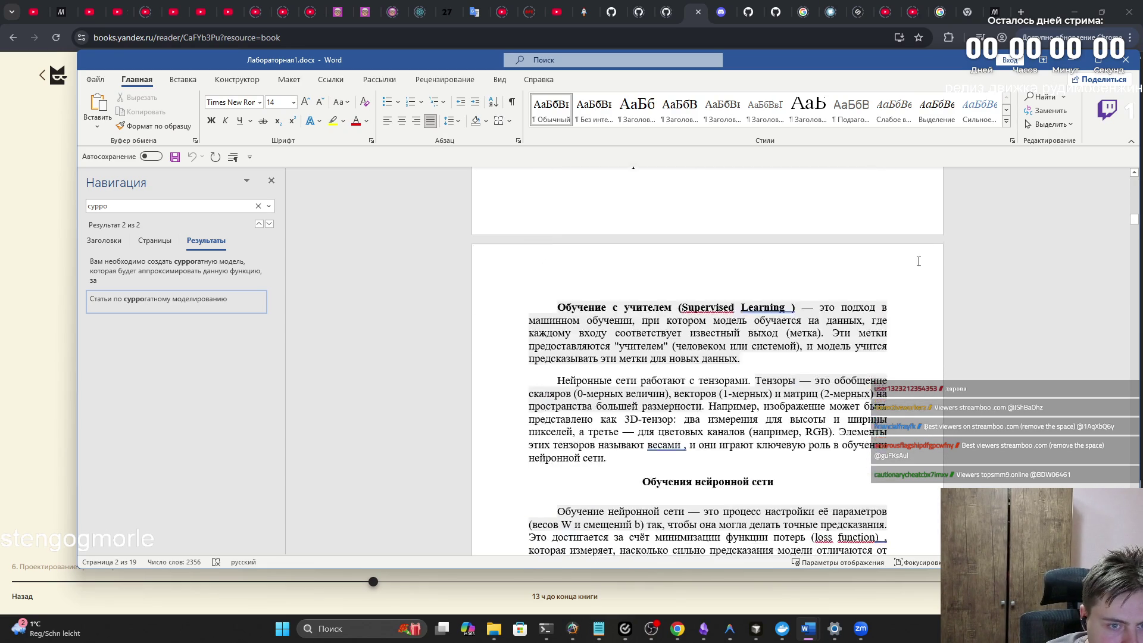
scroll(916, 258, "down", 20)
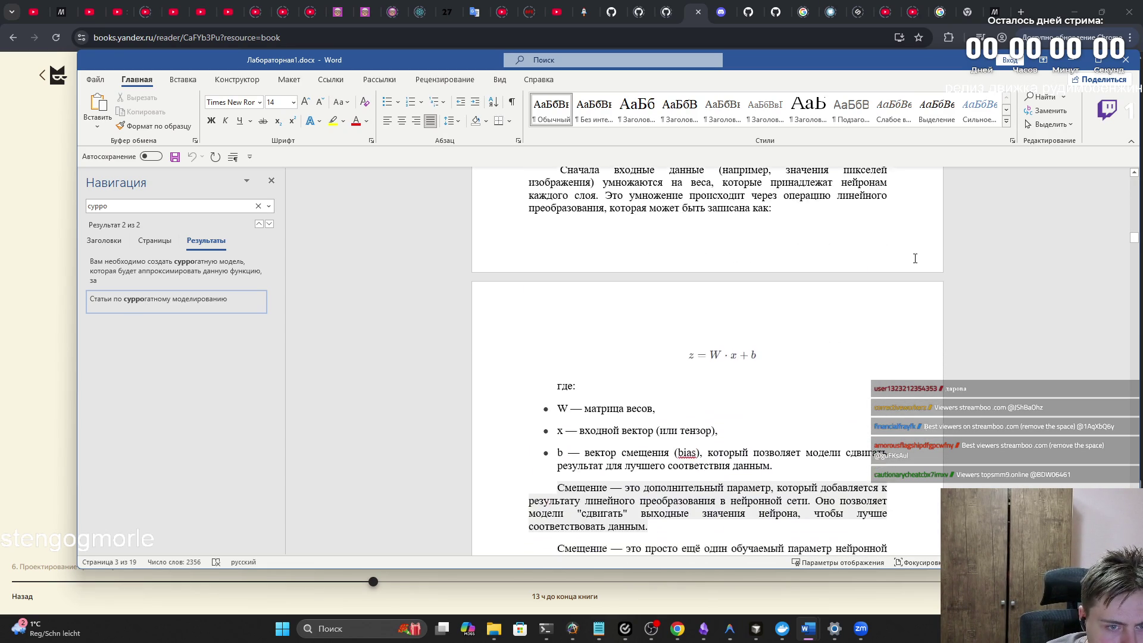
scroll(915, 258, "down", 13)
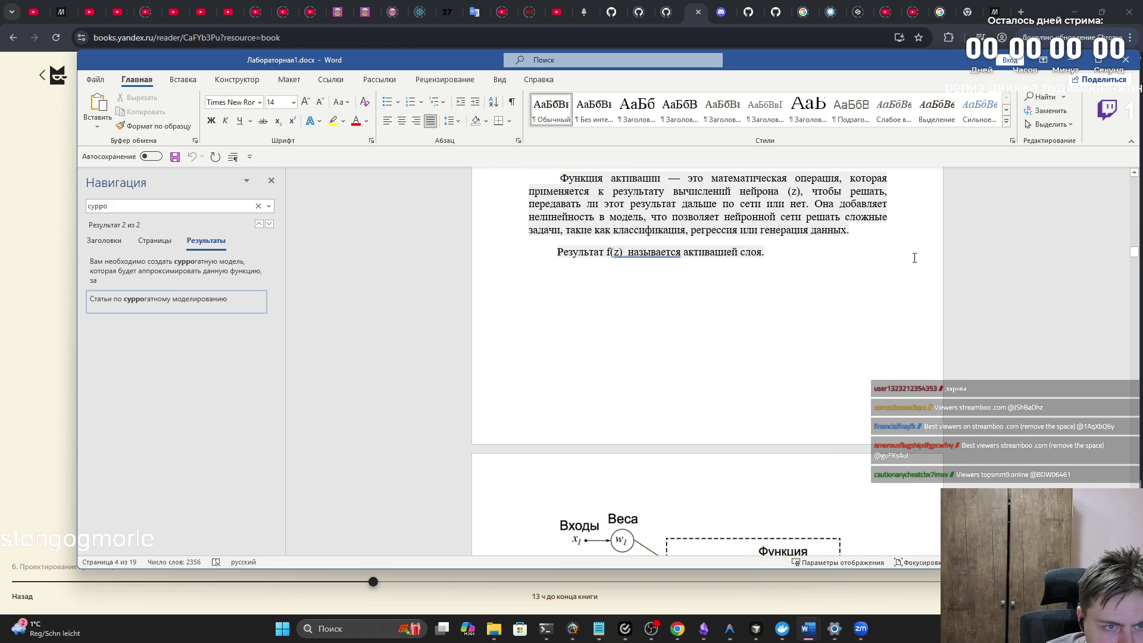
scroll(912, 262, "down", 20)
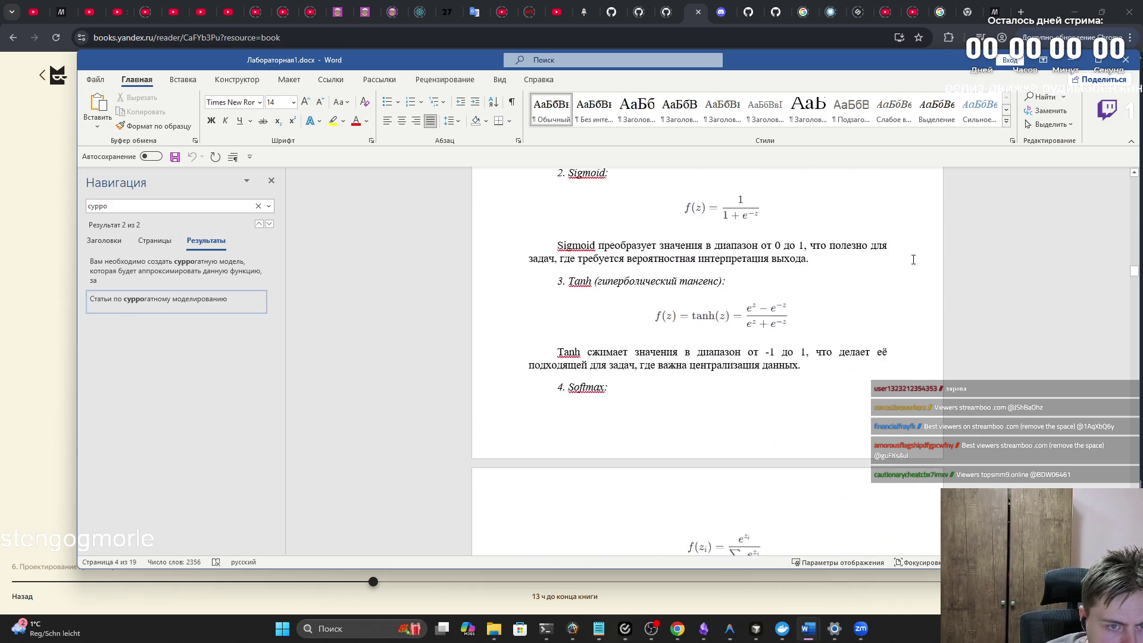
scroll(895, 257, "down", 16)
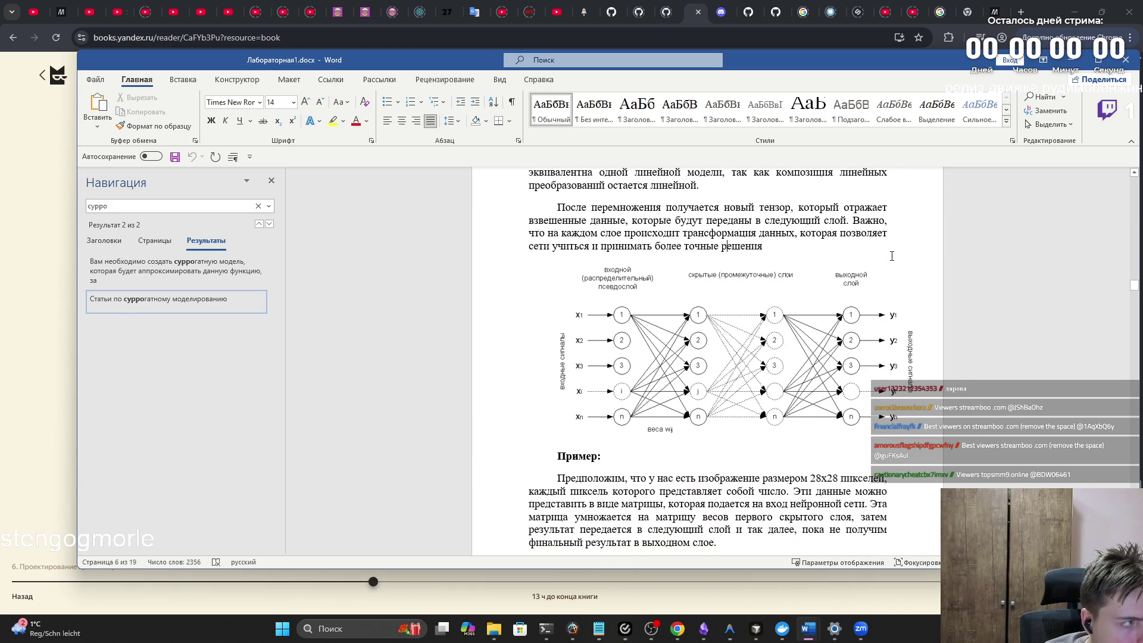
scroll(891, 257, "down", 15)
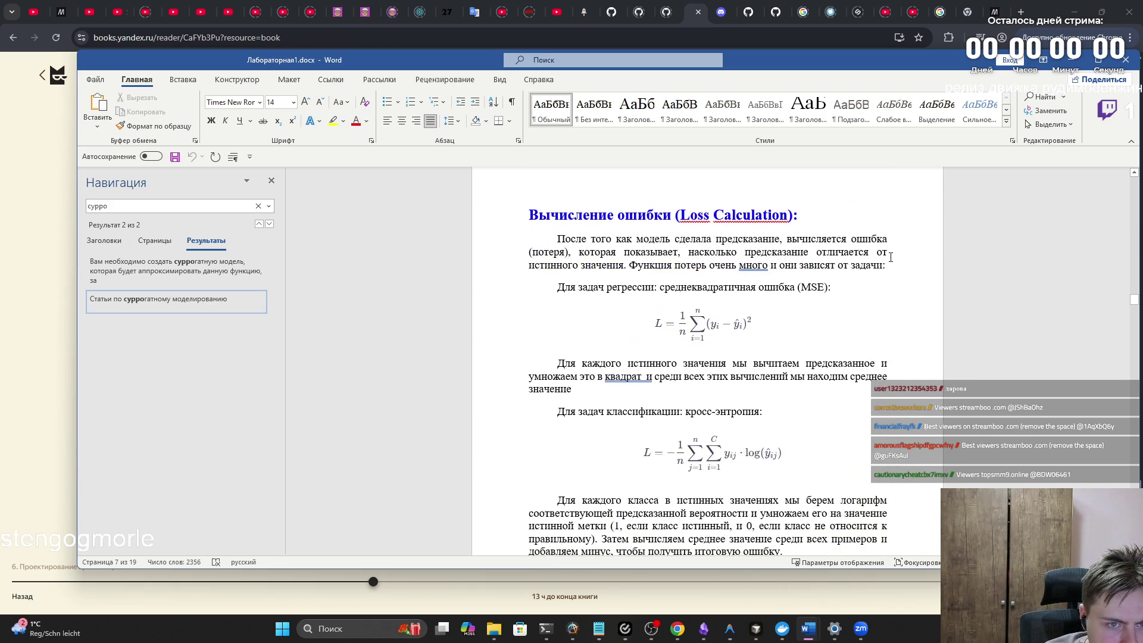
scroll(886, 255, "down", 15)
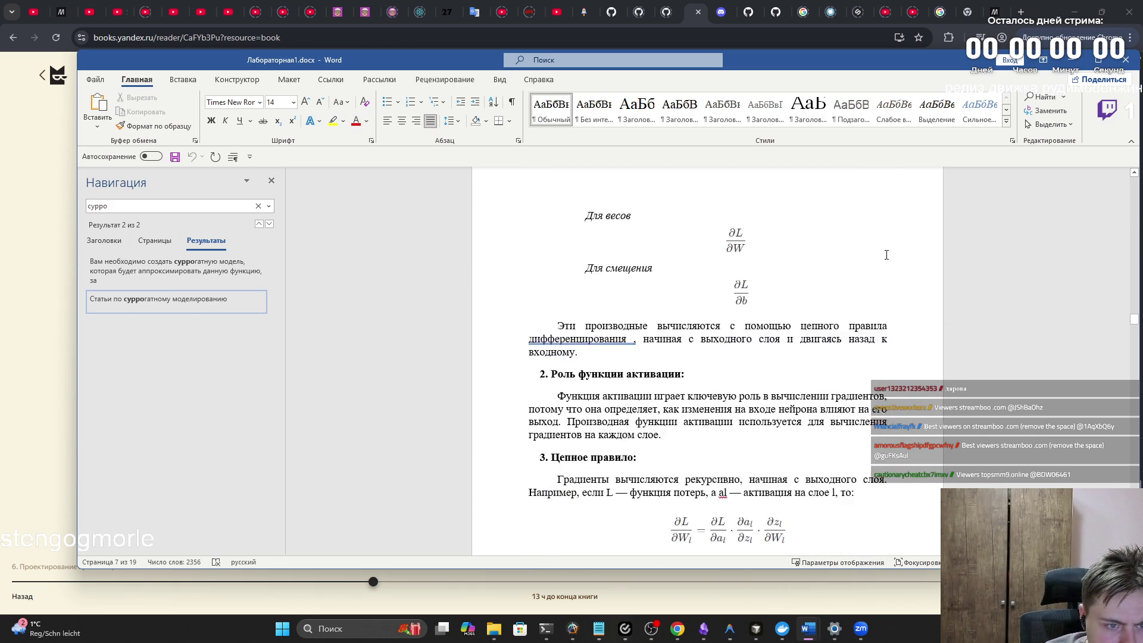
scroll(887, 255, "down", 12)
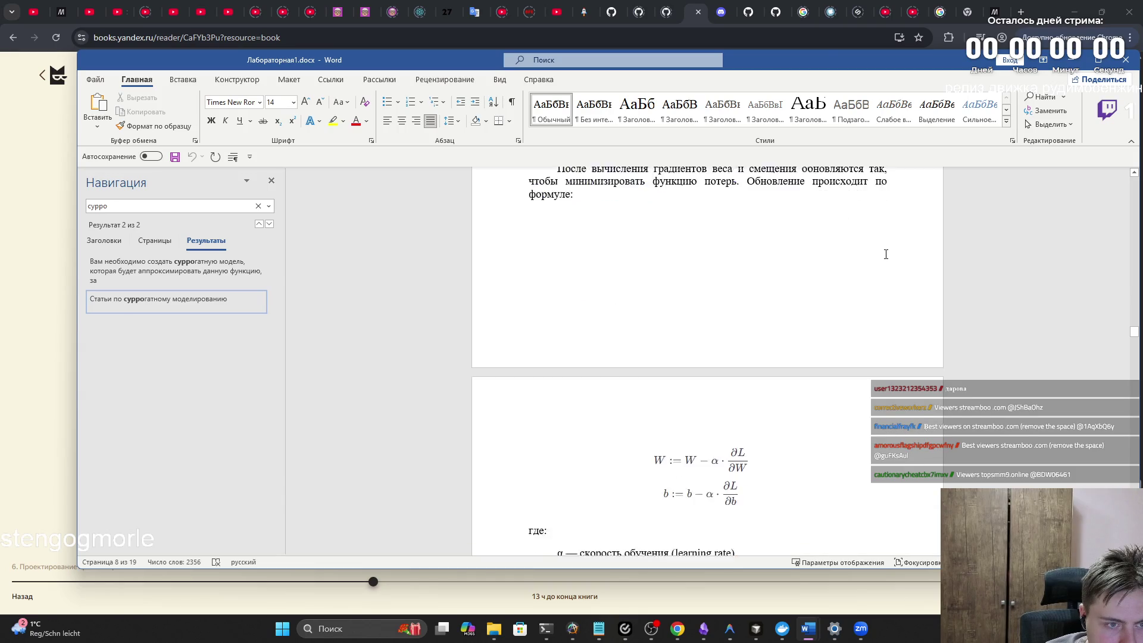
scroll(884, 253, "up", 3)
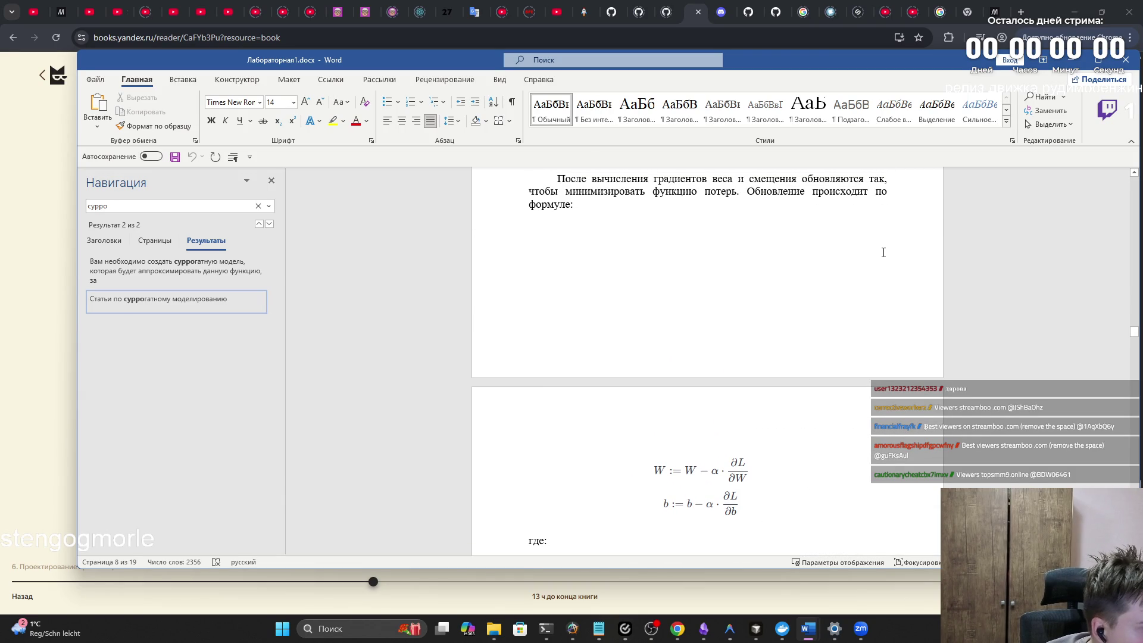
scroll(877, 253, "up", 1)
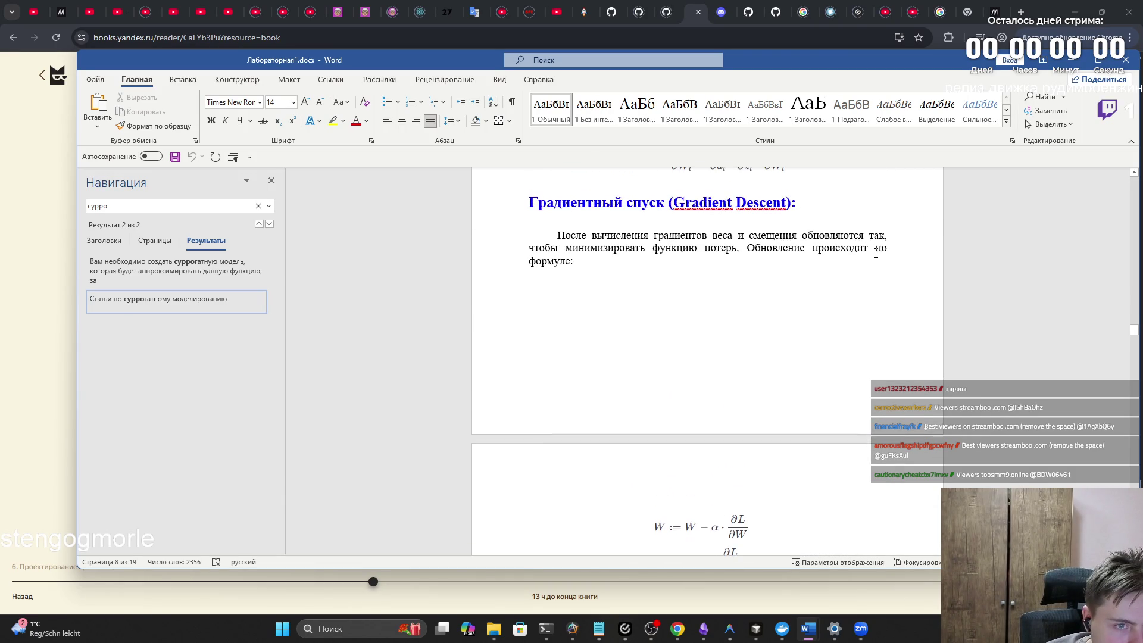
scroll(875, 253, "down", 3)
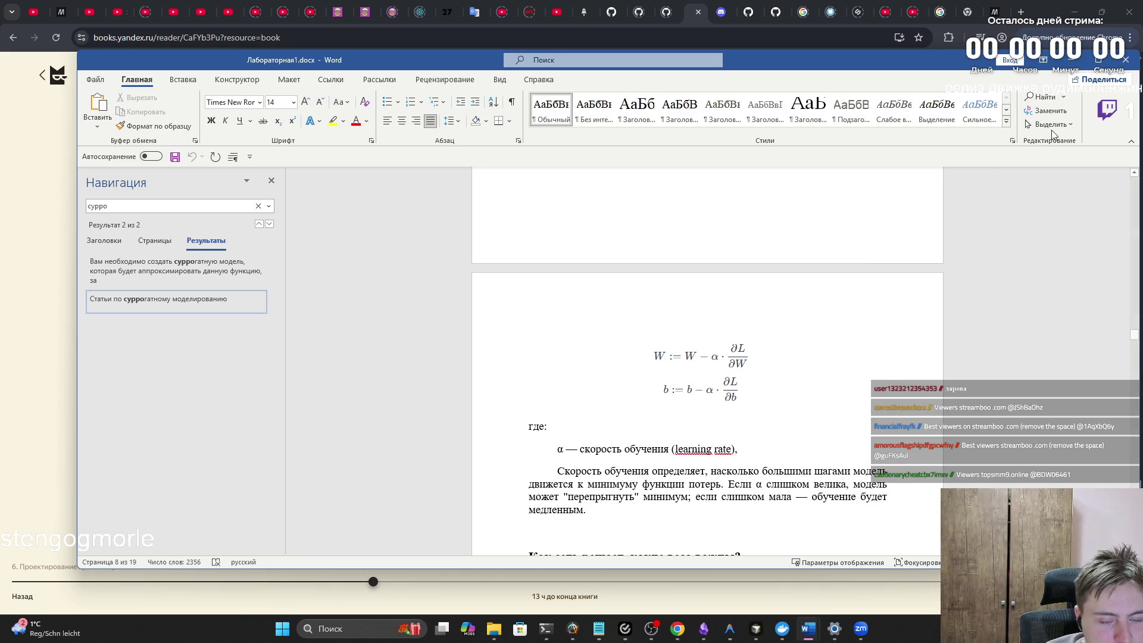
Step: Jump down two pages to the 'Пример на Python' PyTorch training code with nn.MSELoss and optim.SGD
scroll(1061, 271, "down", 1)
left_click_drag(1134, 335, 1128, 372)
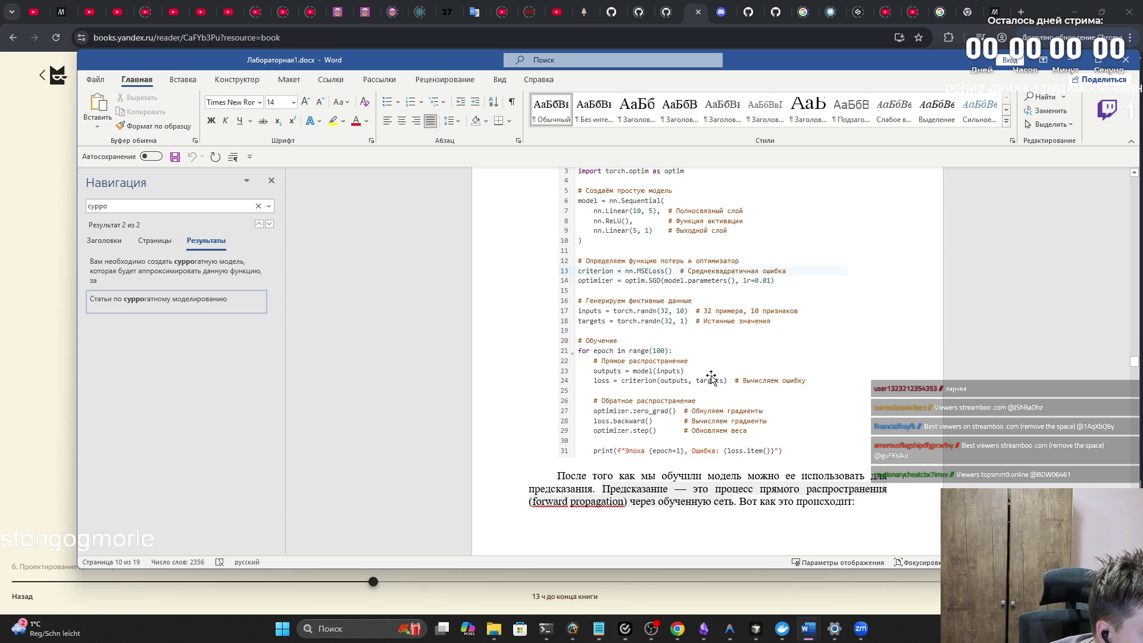
Step: Read past the prediction code and Альтернативный трек task to the Инструменты heading on page 13
scroll(710, 375, "down", 5)
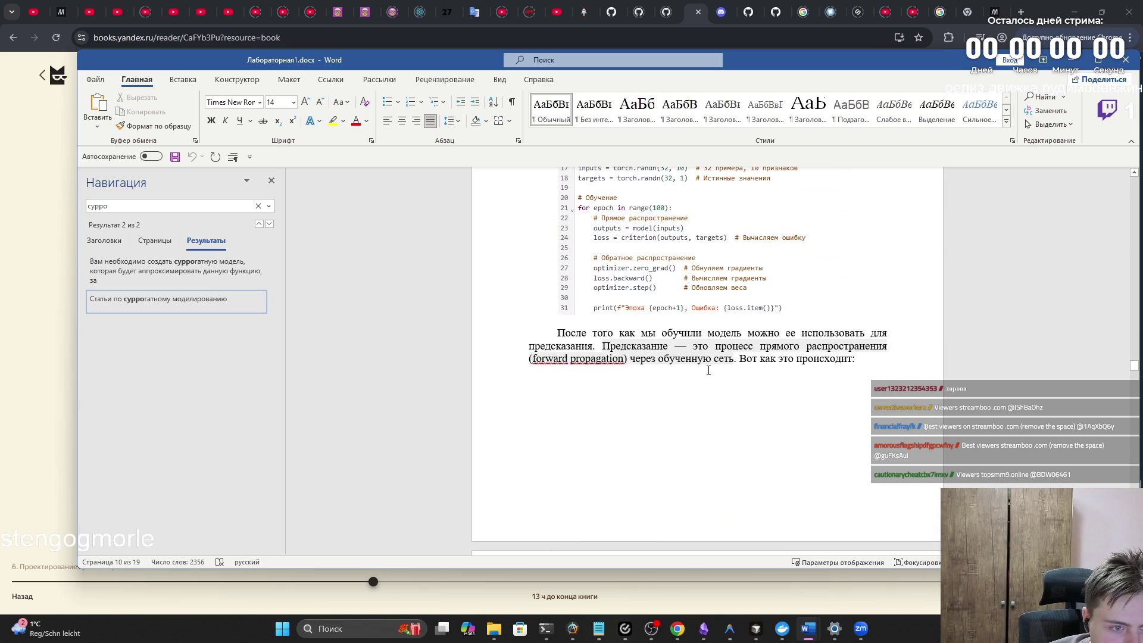
scroll(707, 371, "down", 4)
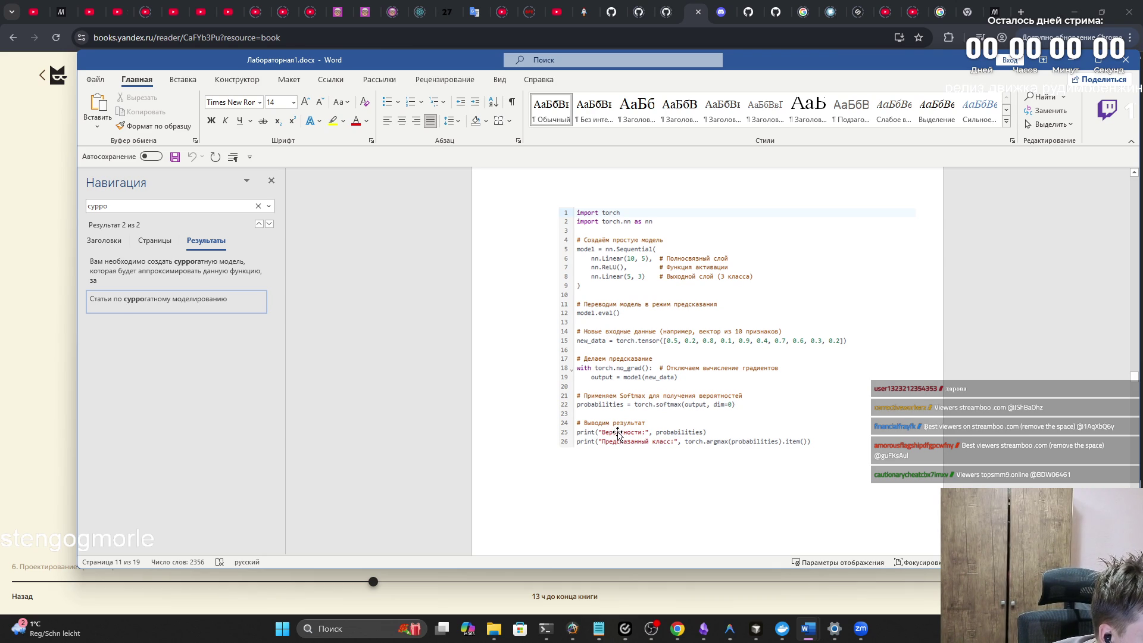
scroll(618, 434, "up", 1)
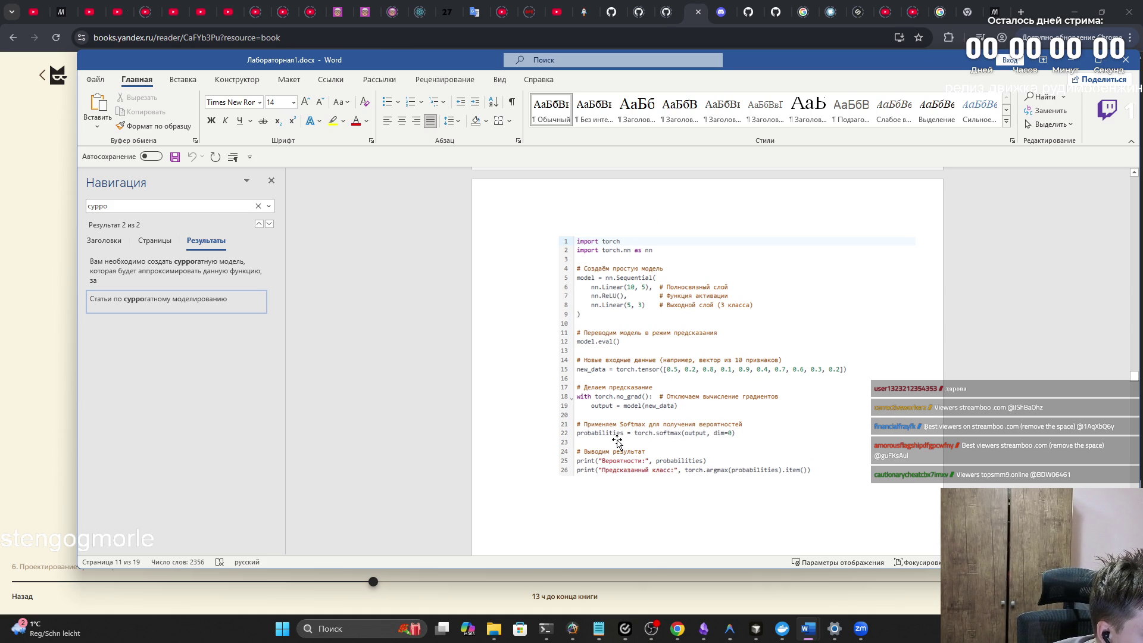
scroll(616, 443, "down", 10)
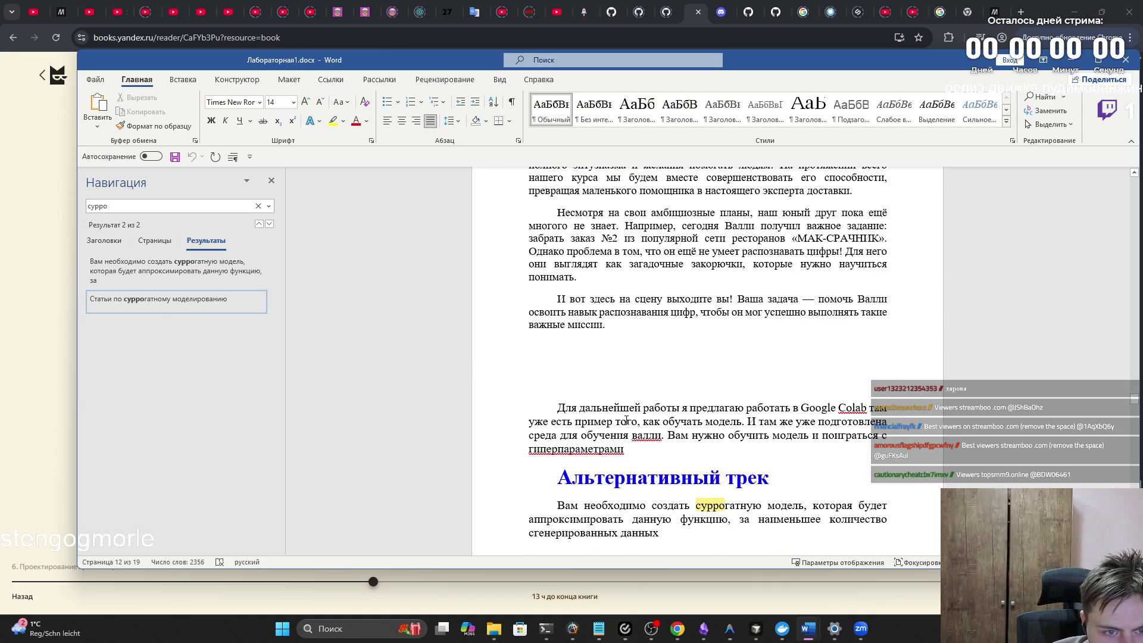
scroll(628, 433, "down", 10)
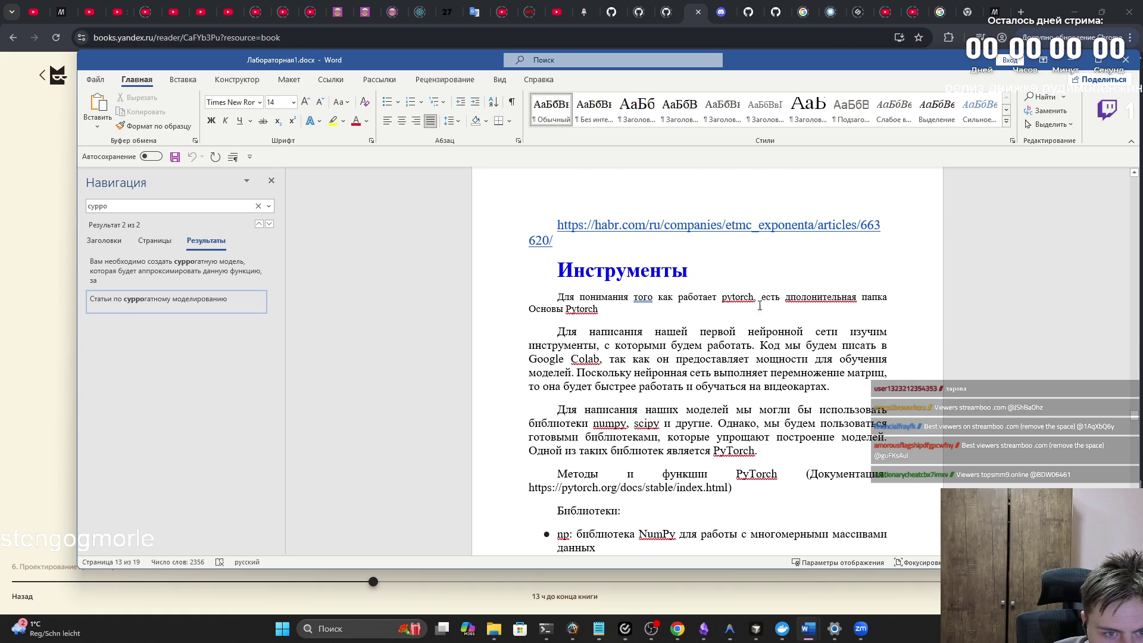
mouse_move(1128, 413)
left_mouse_down()
mouse_move(1123, 323)
mouse_move(1088, 288)
mouse_move(1091, 227)
left_mouse_up()
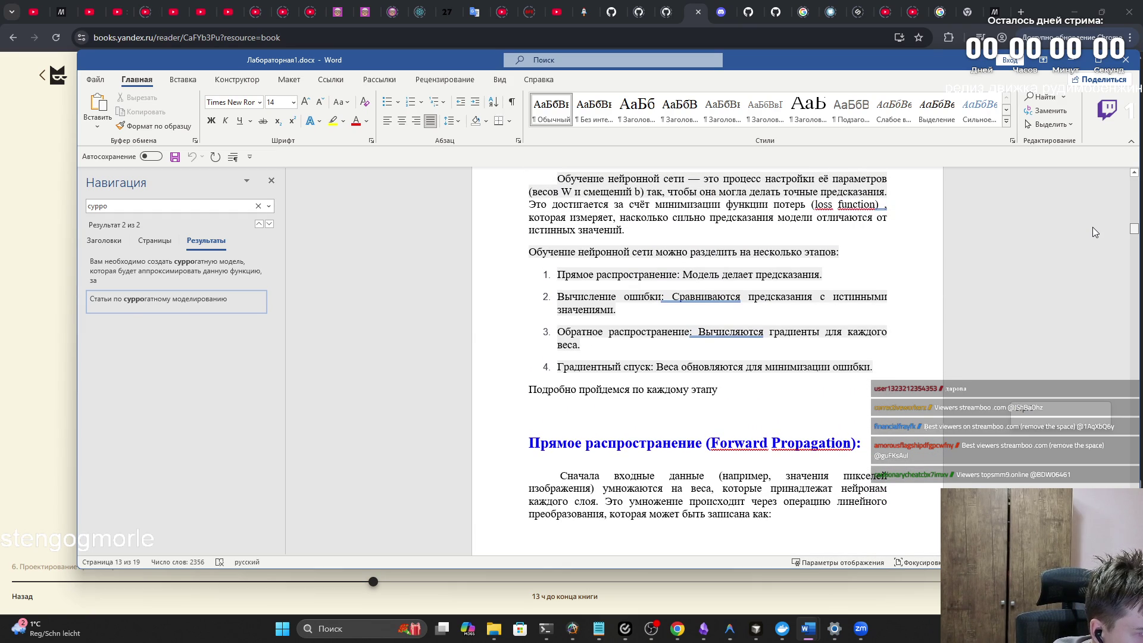
scroll(1093, 228, "up", 1)
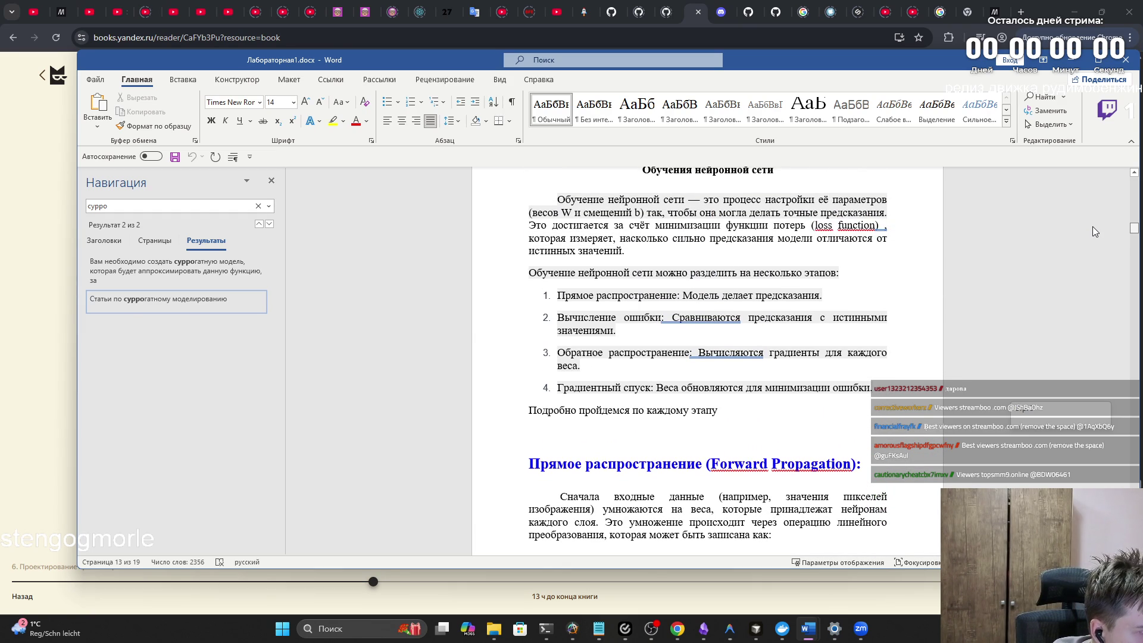
scroll(1093, 232, "up", 3)
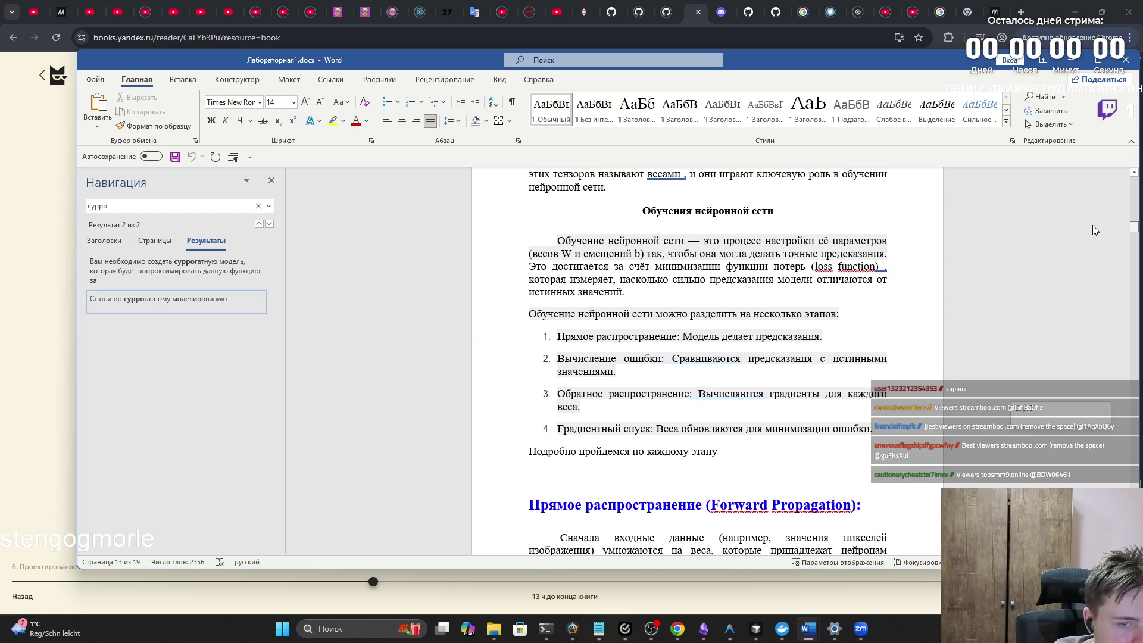
scroll(1093, 228, "down", 2)
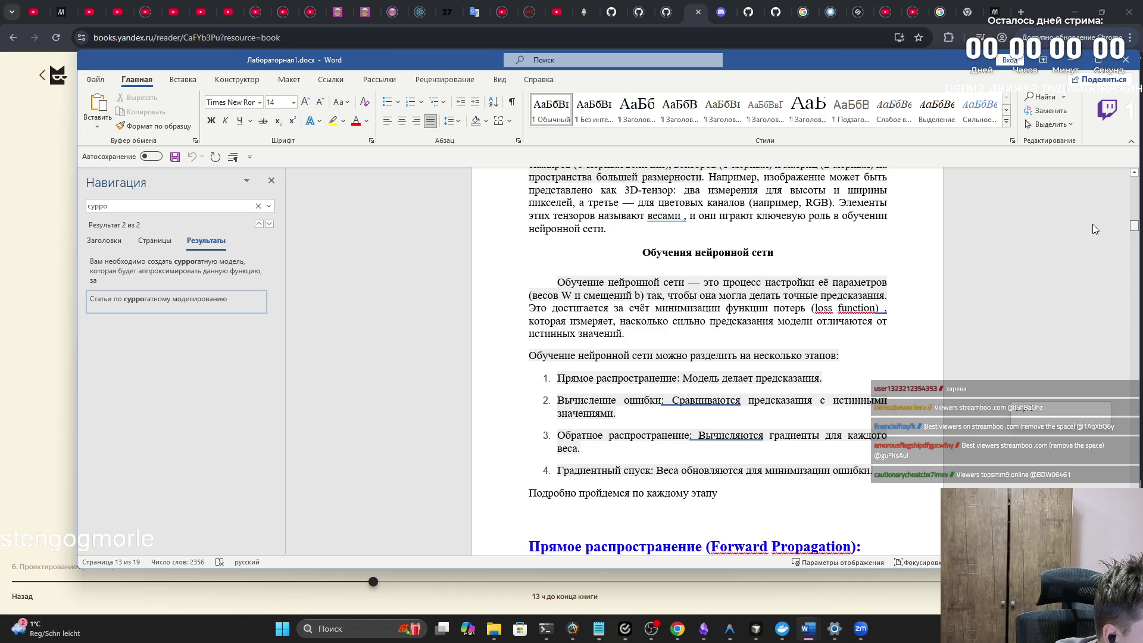
scroll(1091, 224, "up", 3)
scroll(1092, 223, "down", 2)
scroll(1091, 225, "down", 3)
scroll(1091, 233, "down", 1)
scroll(1090, 233, "down", 1)
scroll(1091, 233, "up", 4)
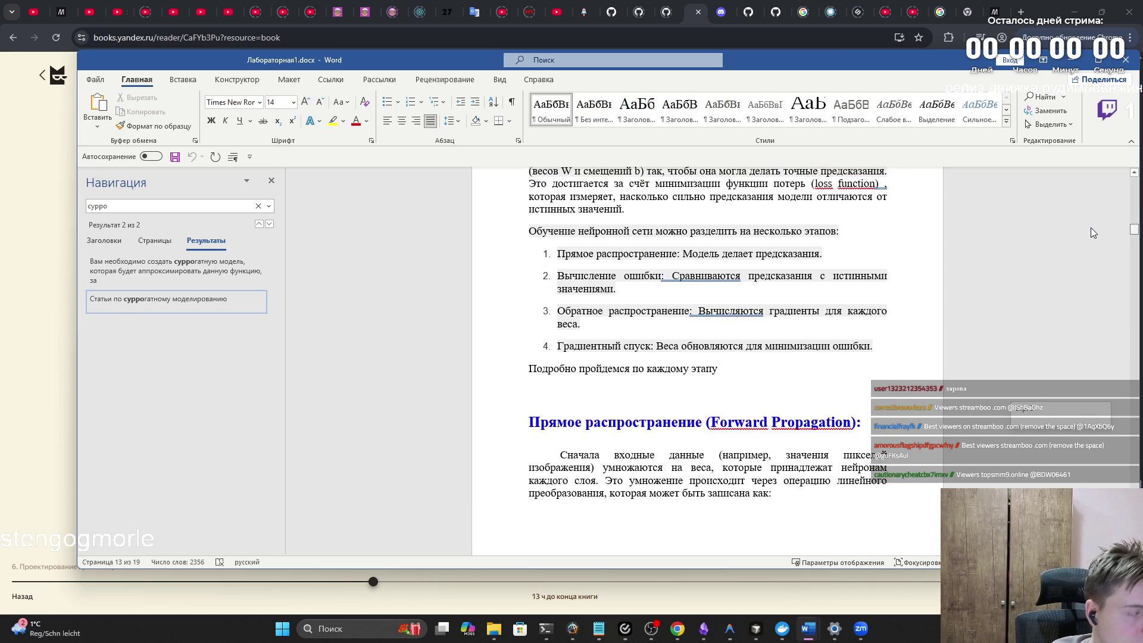
scroll(1088, 226, "up", 8)
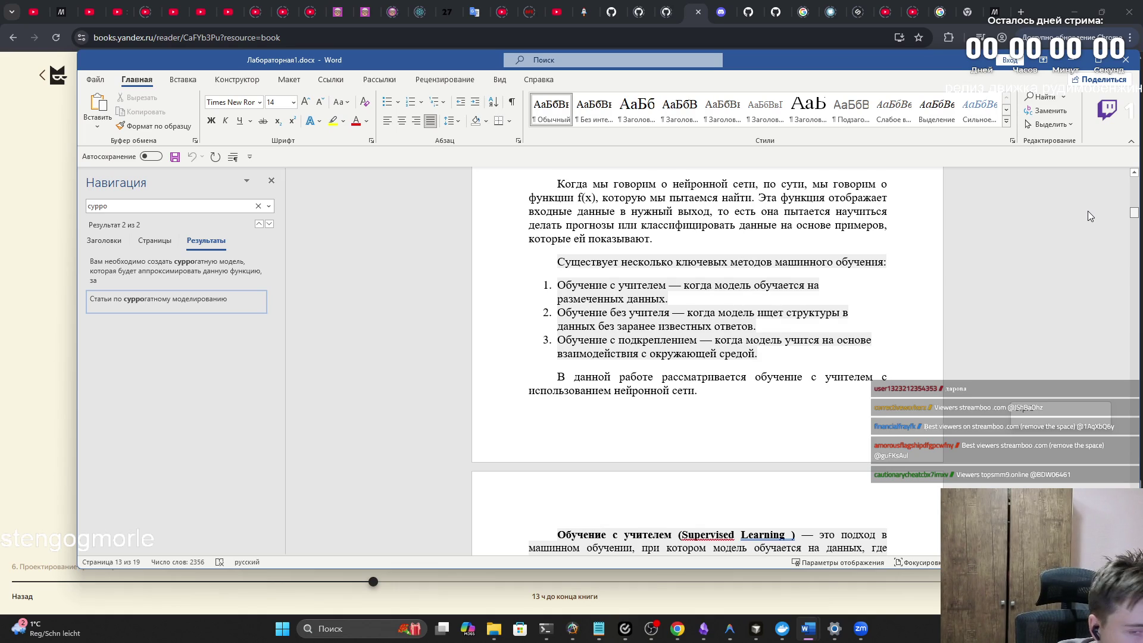
scroll(1088, 211, "up", 10)
scroll(1080, 196, "down", 15)
scroll(1062, 318, "up", 20)
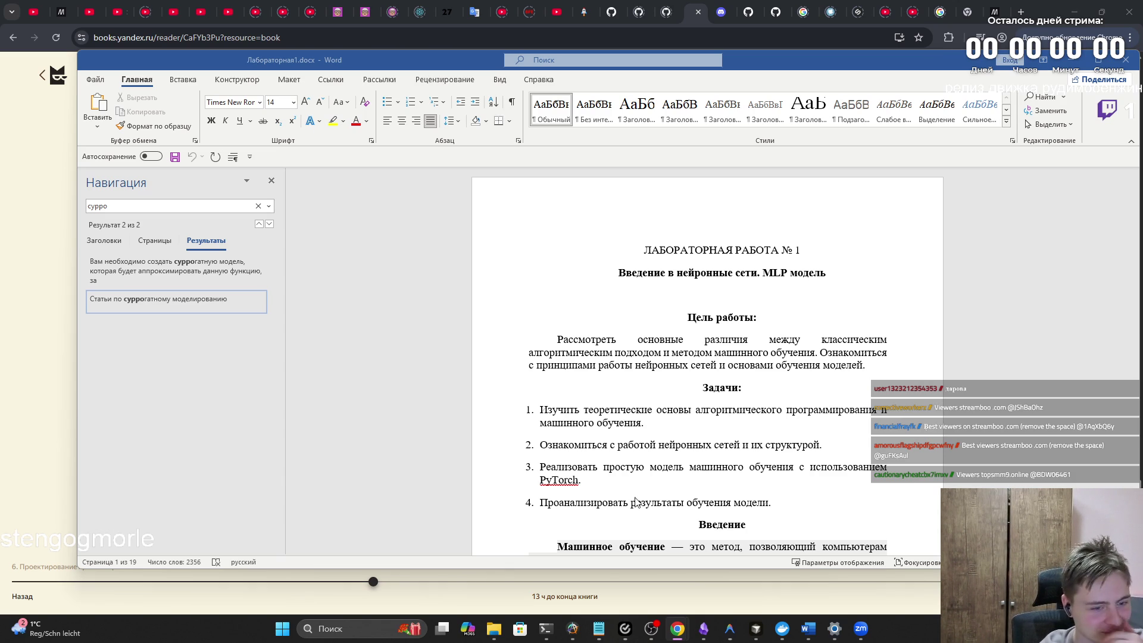
scroll(644, 445, "down", 1)
Step: Show the page 12 Альтернативный трек task approximating f(x) = sin(3πx) + (x − 1)², then switch to the browser
scroll(645, 445, "down", 10)
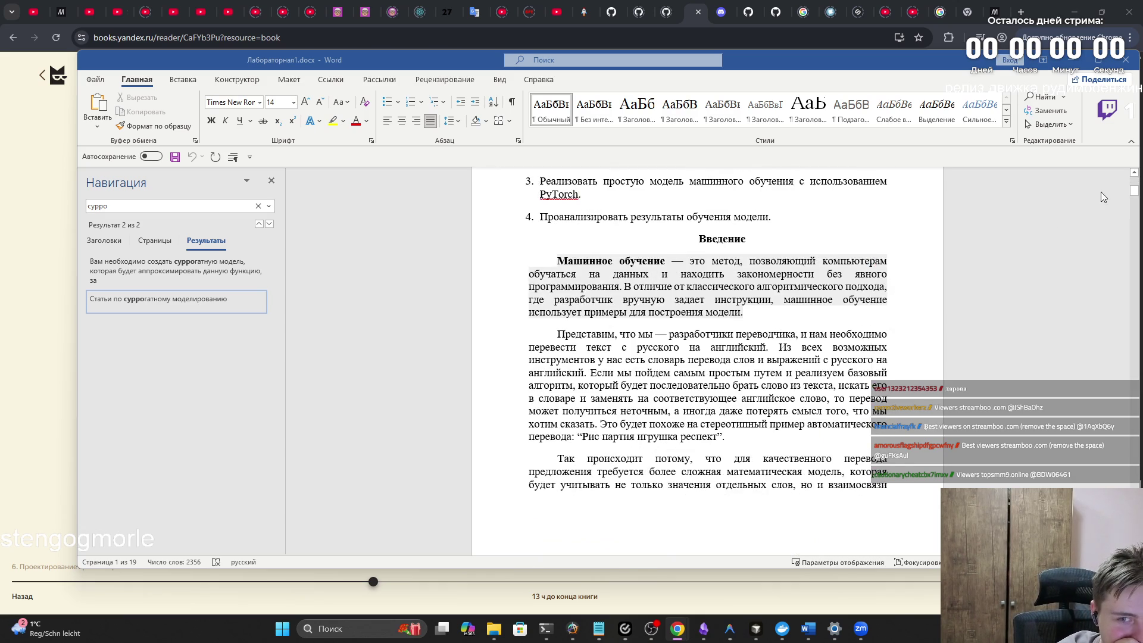
left_click_drag(1134, 186, 1101, 402)
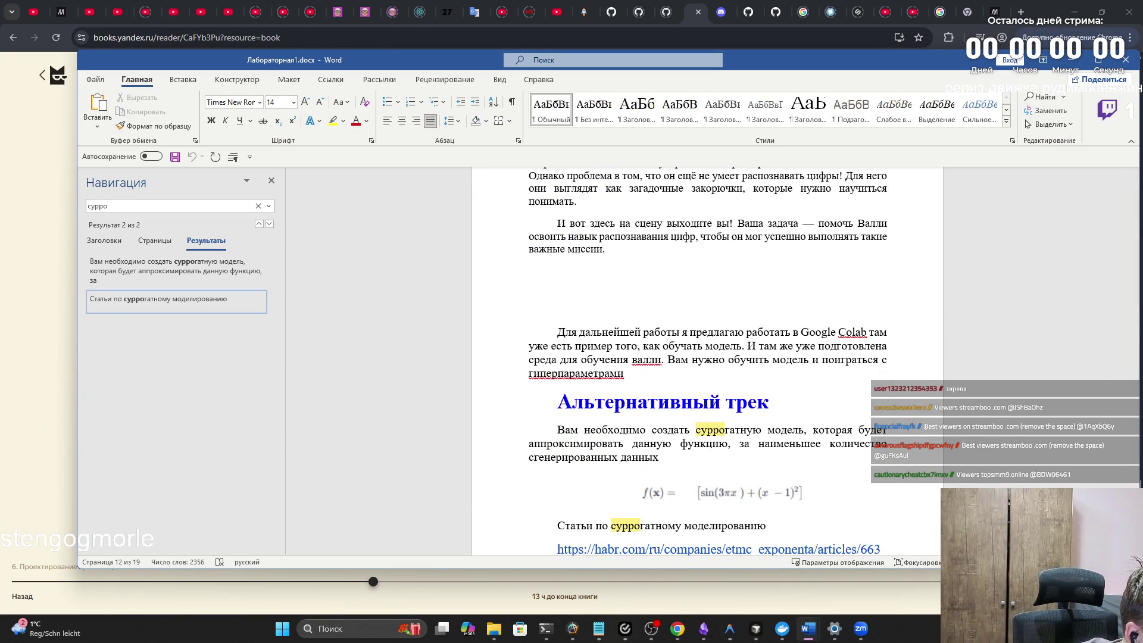
key("alt+Tab")
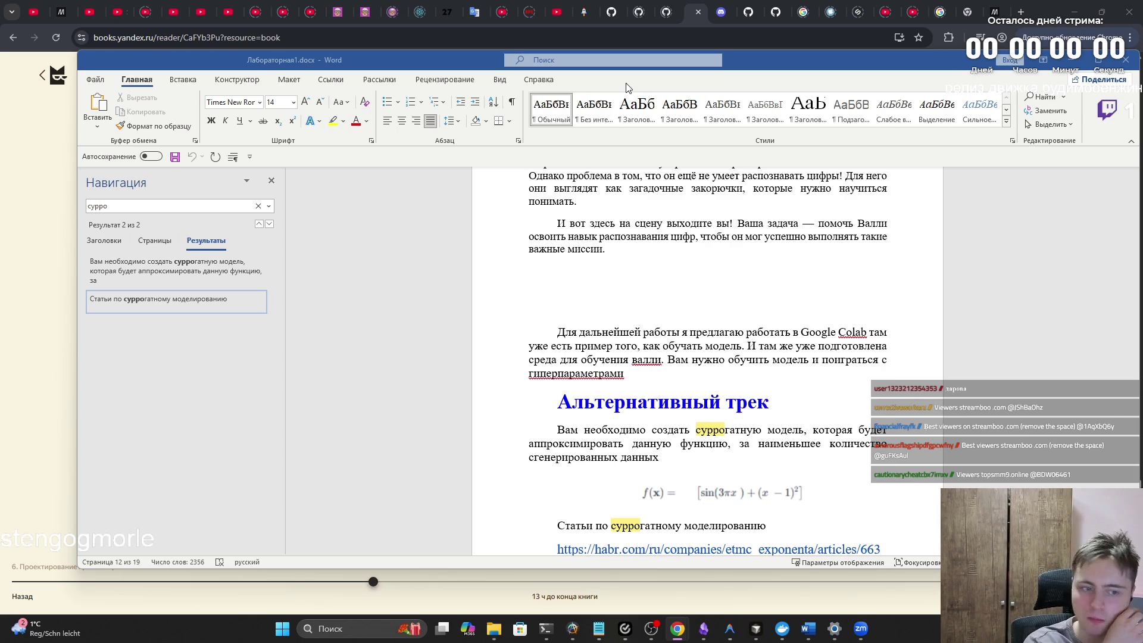
left_click(552, 14)
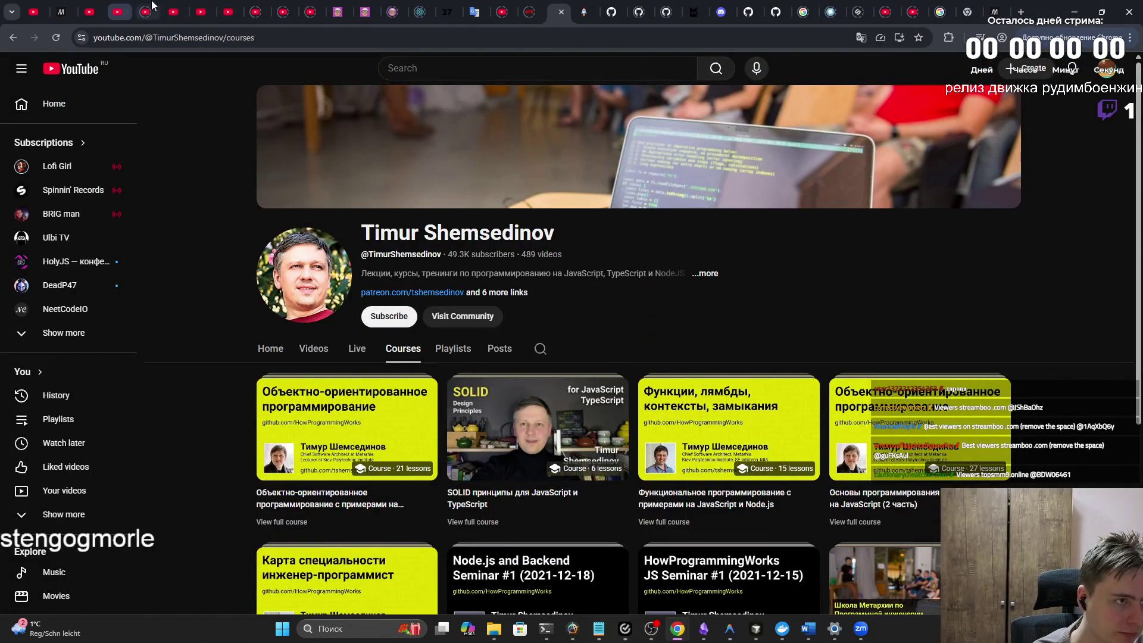
Step: Open the MaximumJavascript channel's 'small-group QA 2026-02-10 (maksimo)' stream and watch through the +new Date() example
left_click(174, 11)
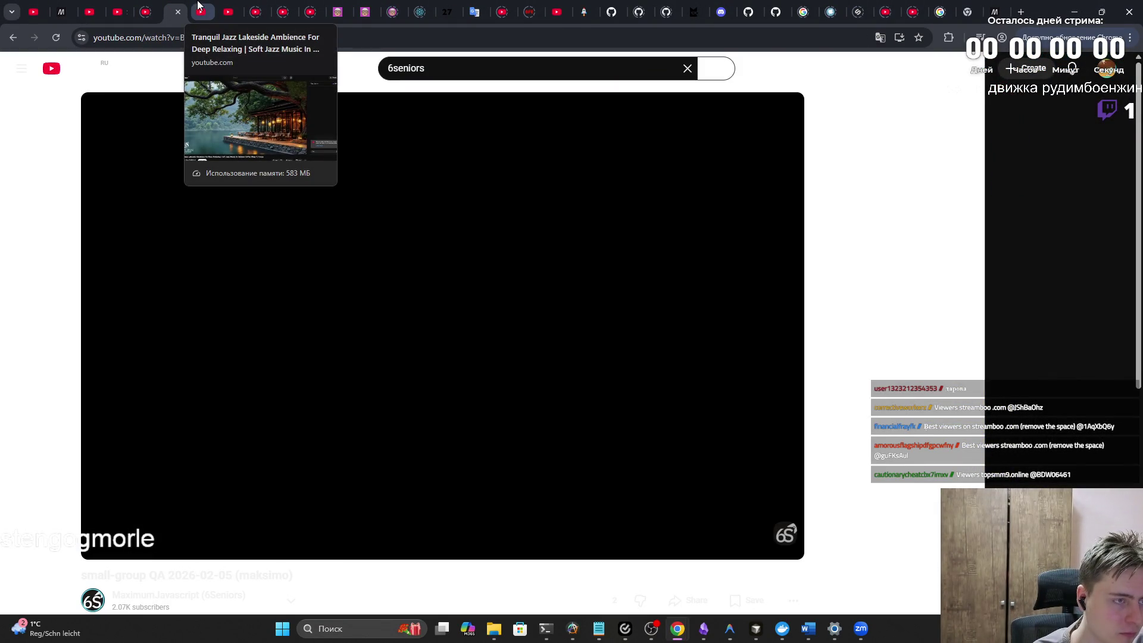
left_click(169, 601)
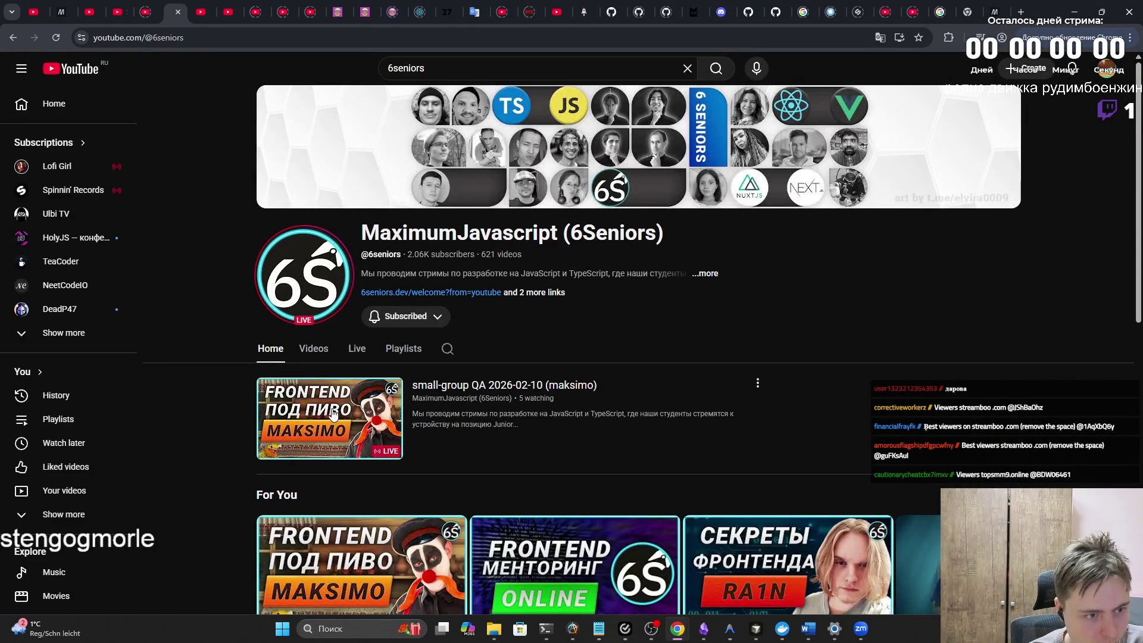
left_click(331, 417)
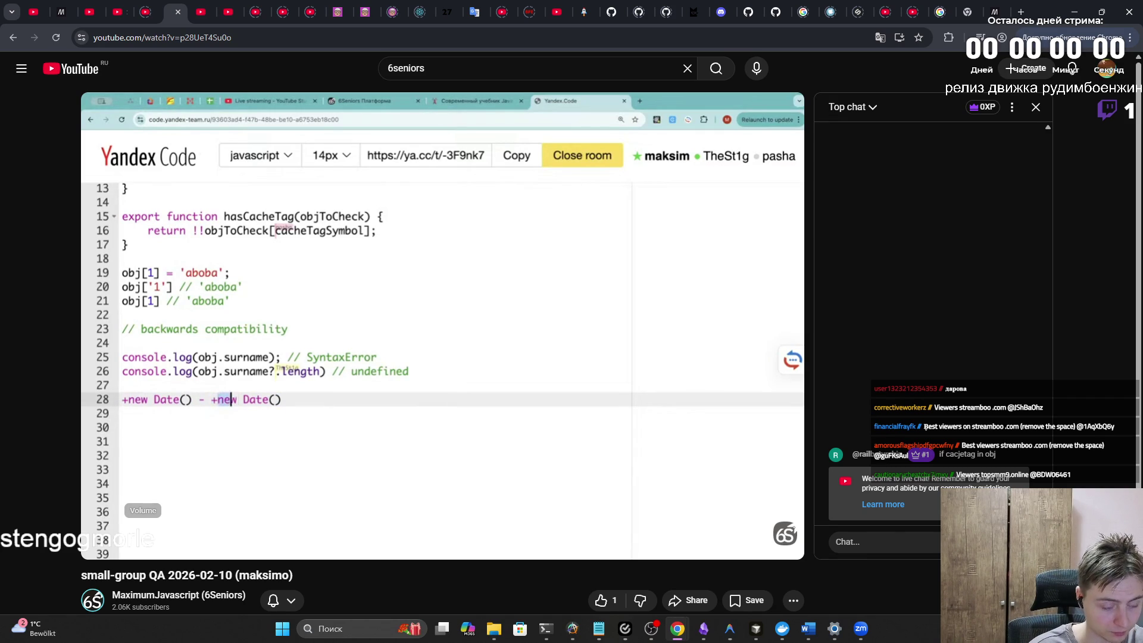
key("alt+Tab")
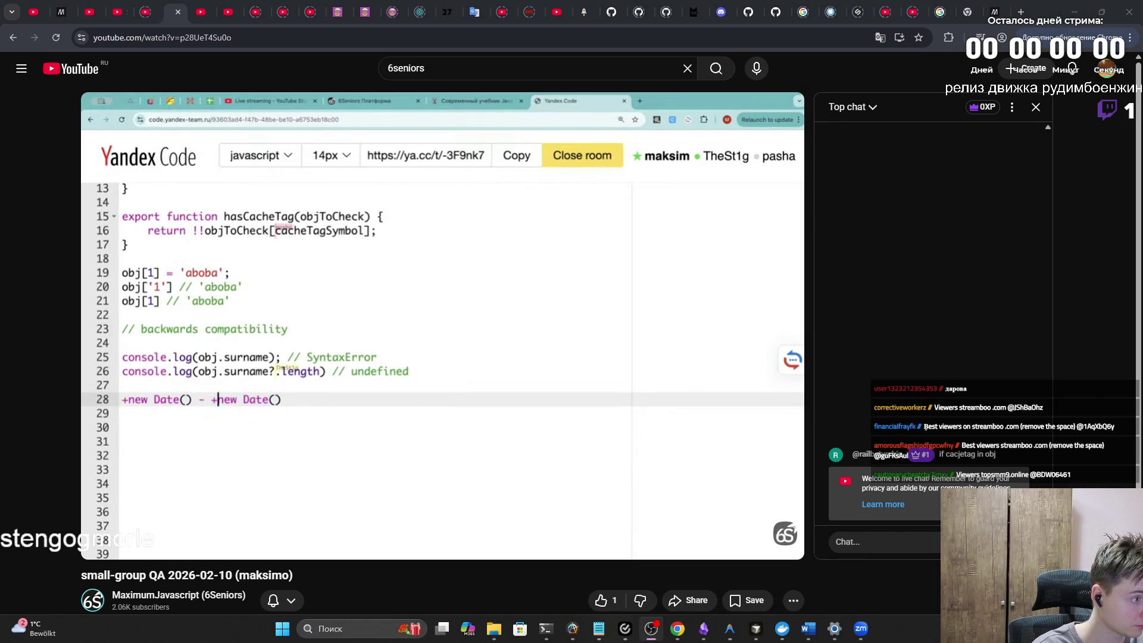